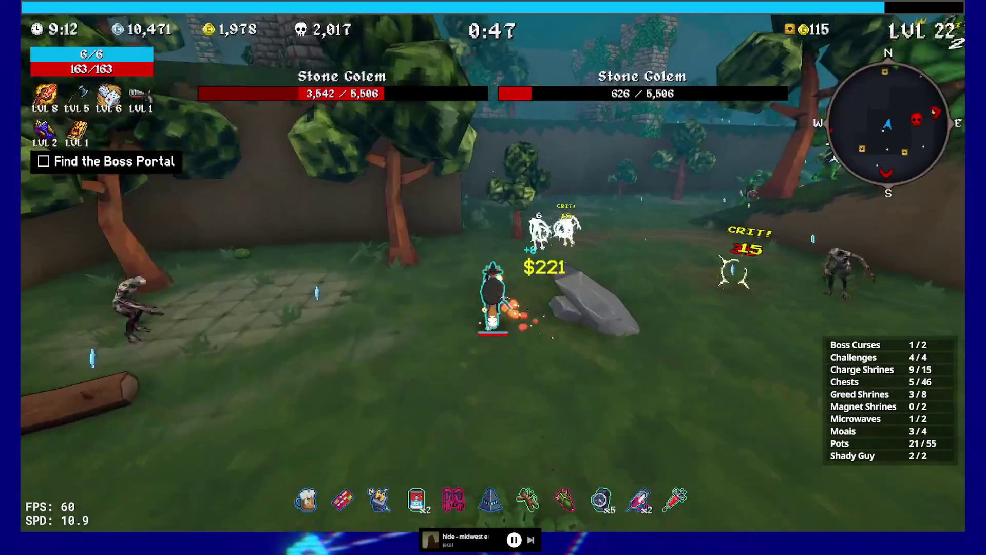
# - Run through the walled arena while fighting and take the Dice upgrade at level 7
pyautogui.press('w')
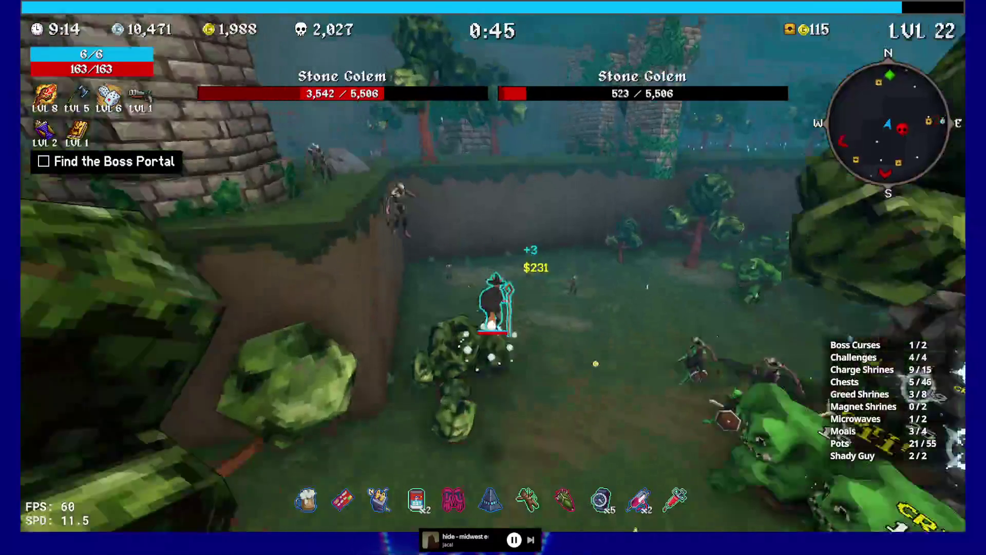
pyautogui.press('w')
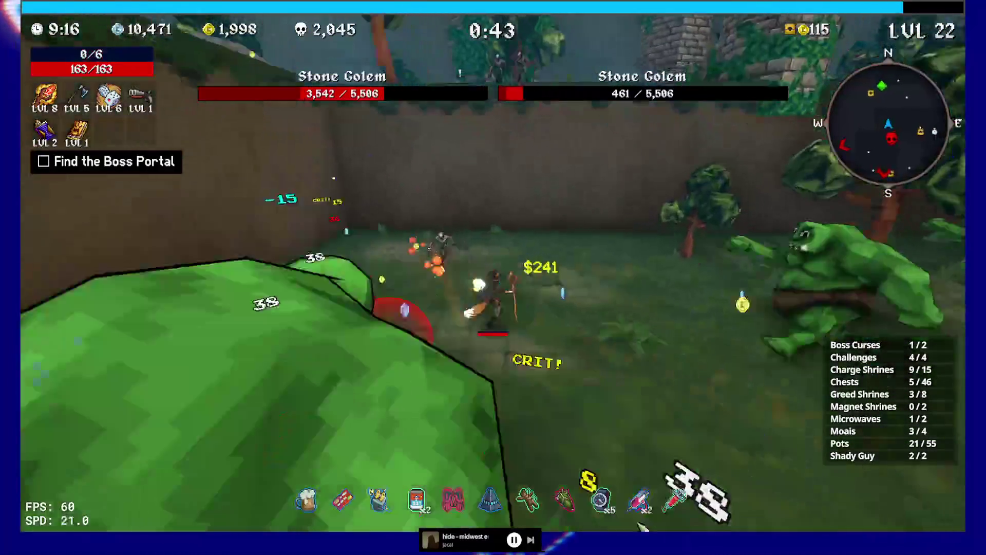
pyautogui.press('w')
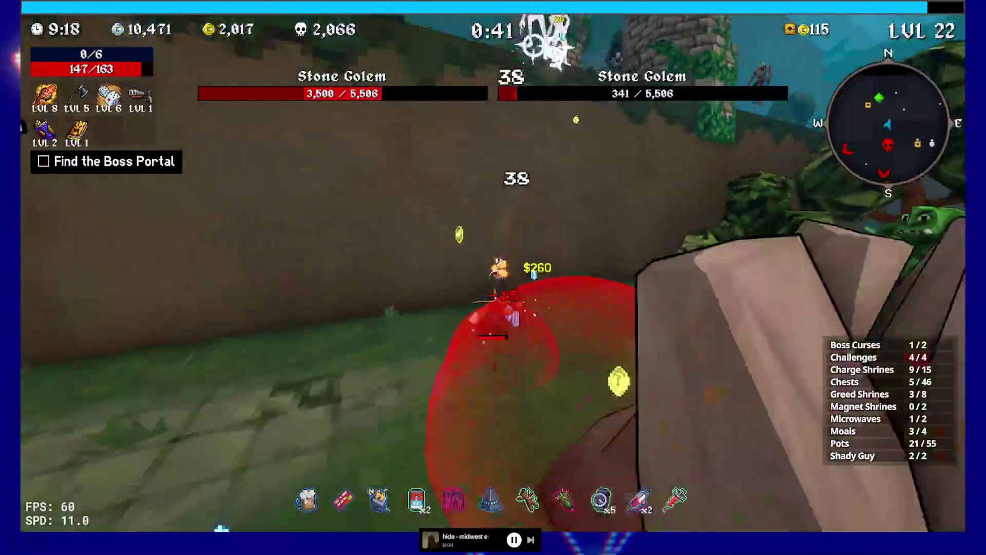
pyautogui.press('w')
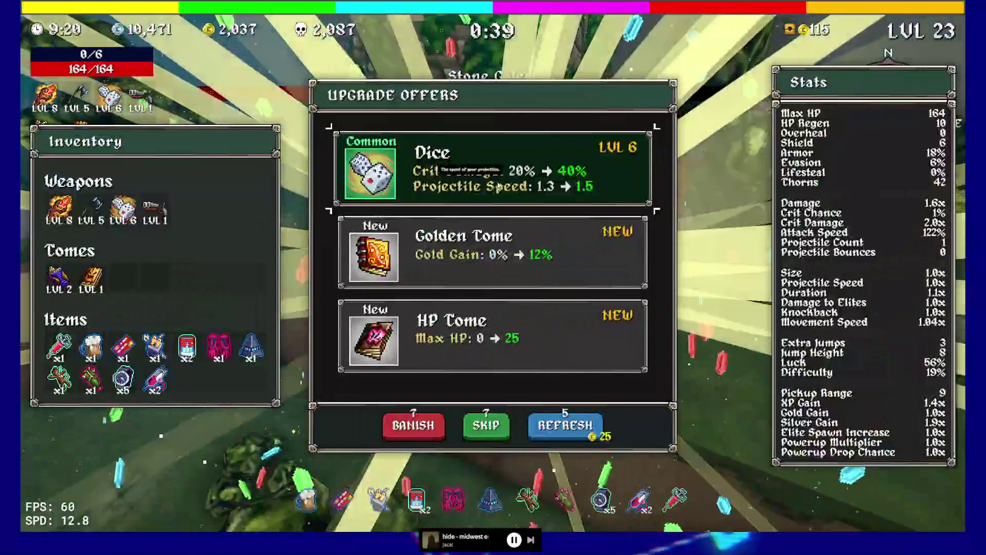
pyautogui.click(498, 187)
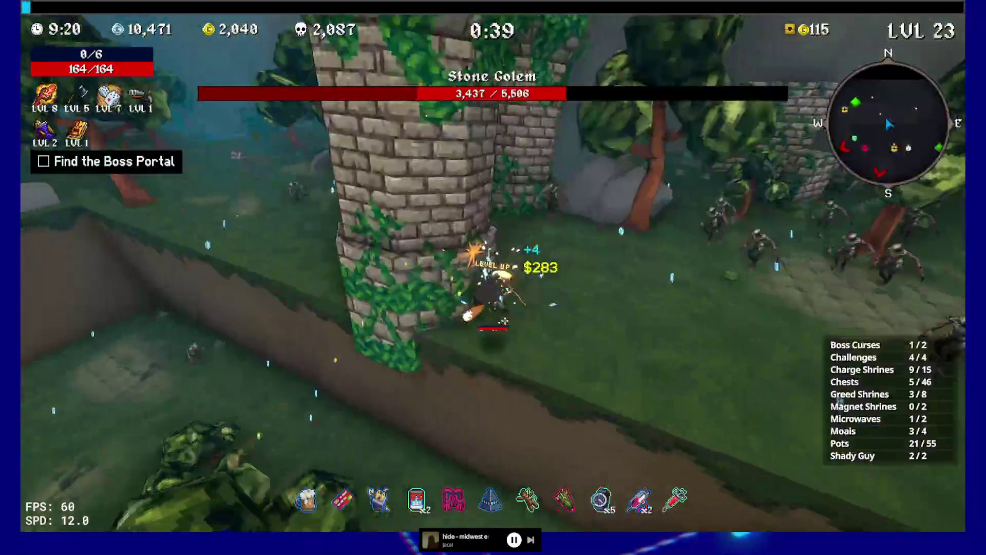
pyautogui.press('w')
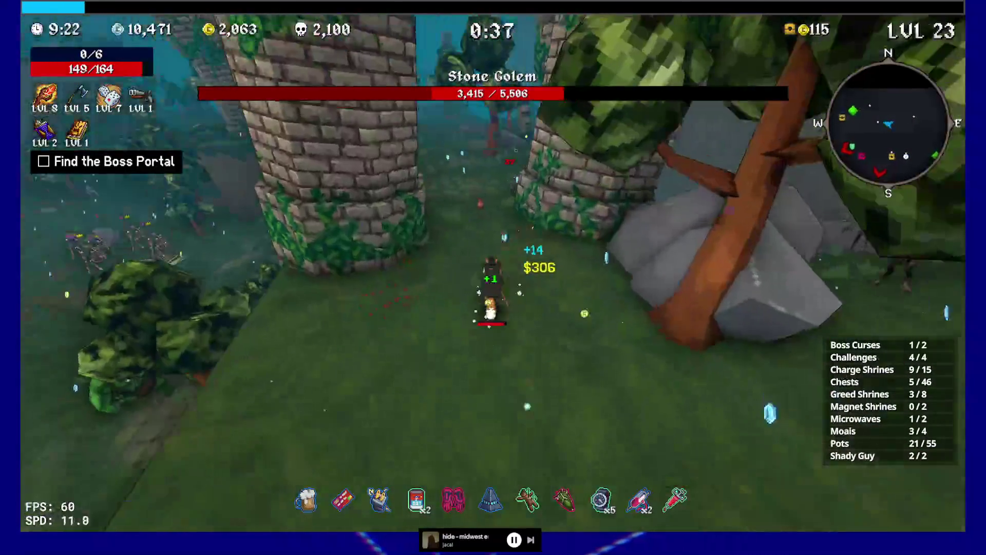
pyautogui.press('w')
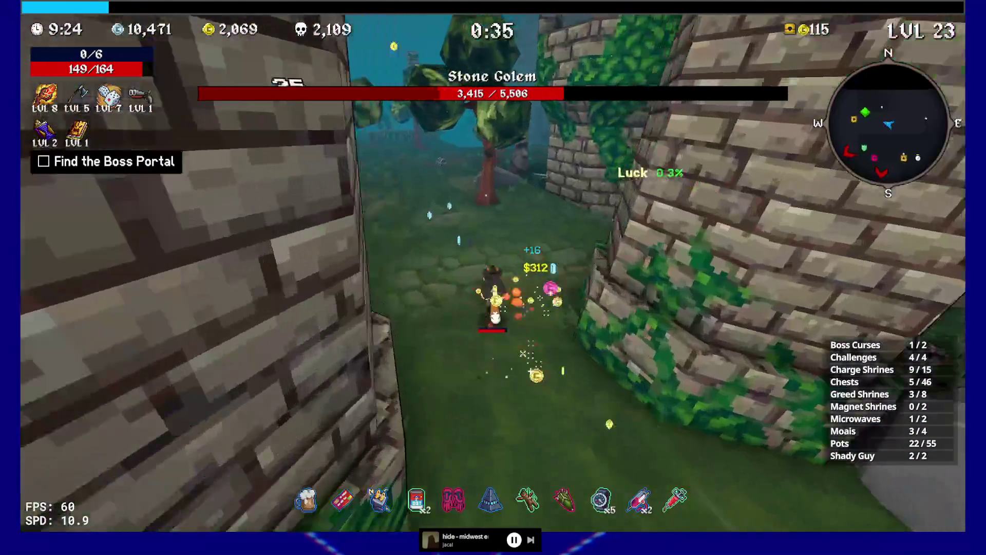
pyautogui.press('w')
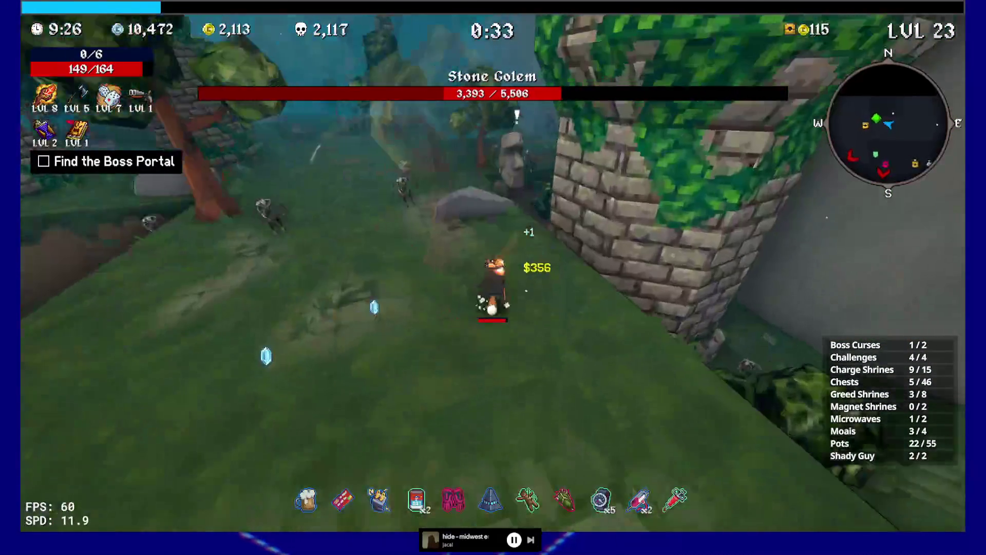
# - Reroll the Moai offers twice, take the Time Bracelet, and loot Moldy Cheese from a chest
pyautogui.press('e')
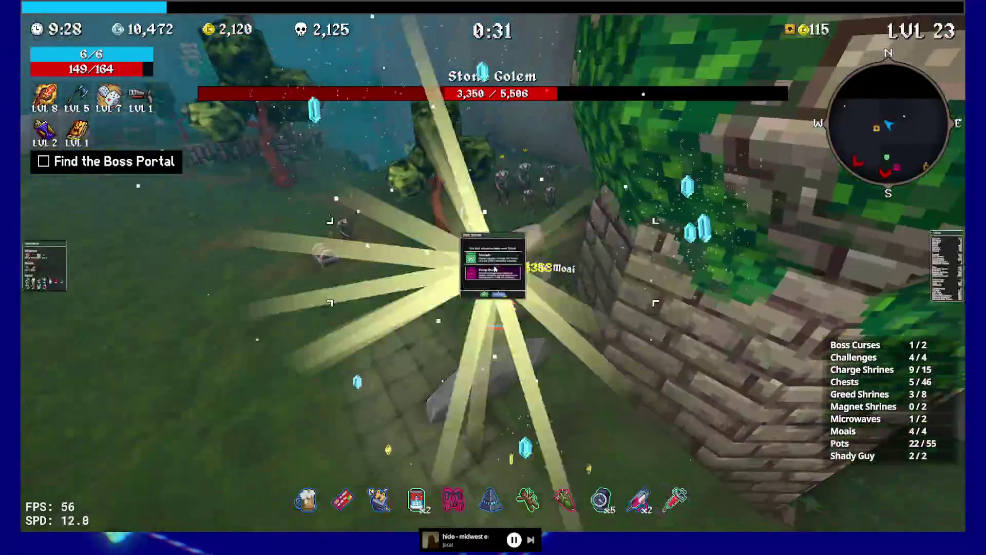
pyautogui.click(521, 427)
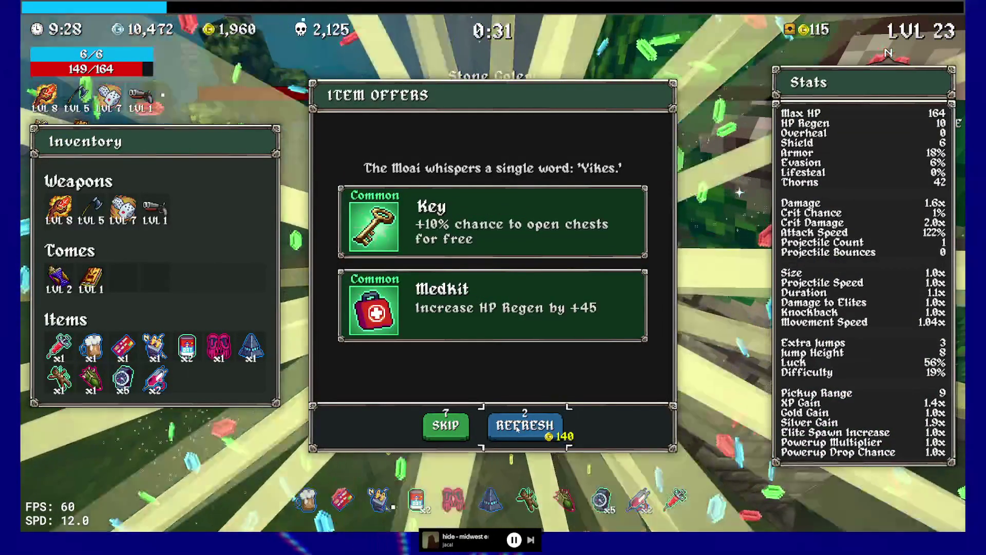
pyautogui.click(515, 428)
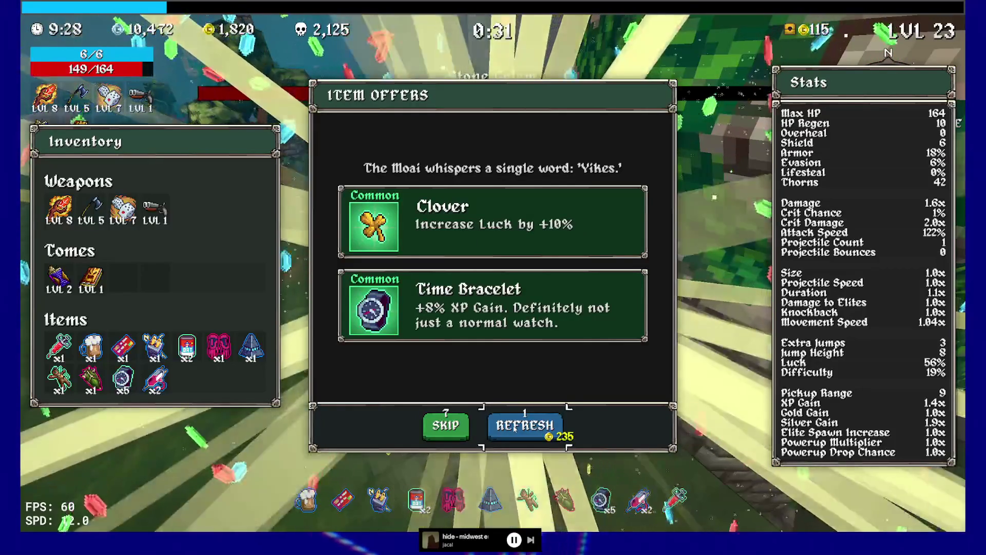
pyautogui.click(493, 305)
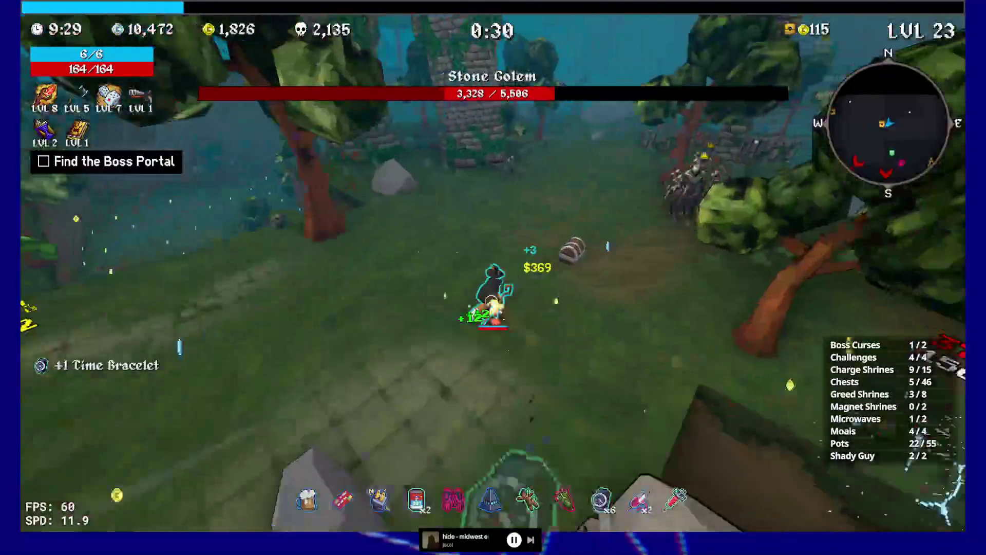
pyautogui.press('e')
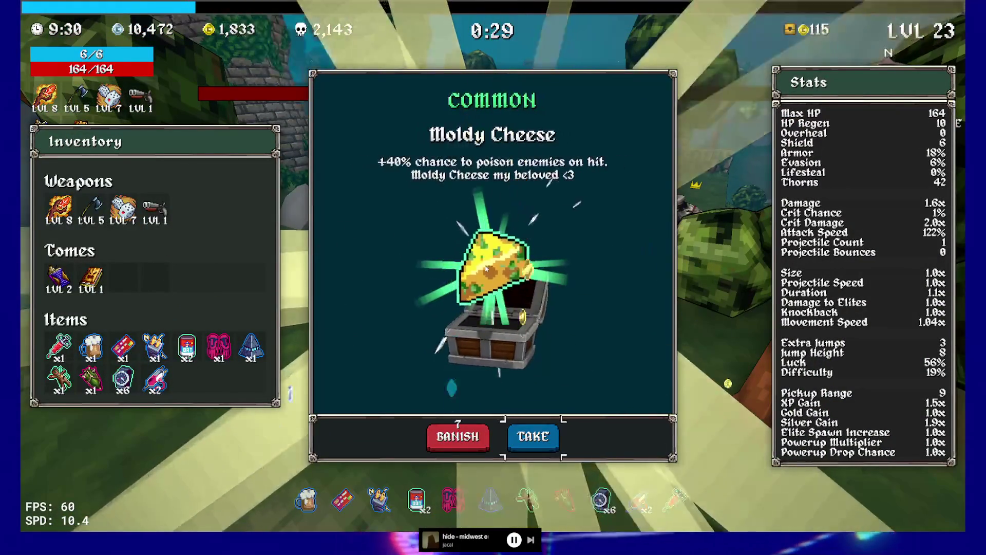
pyautogui.press('e')
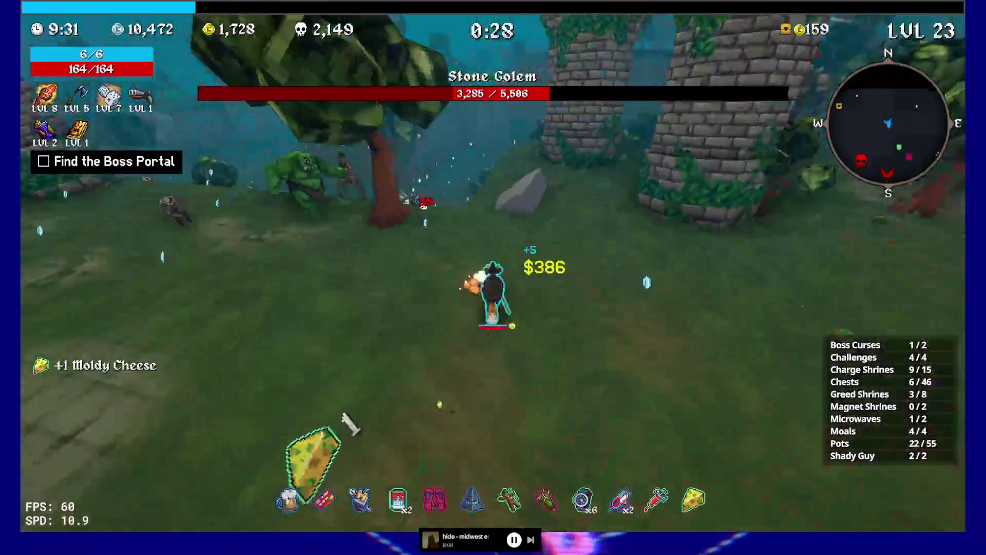
# - Cross the field, take the Slippery Ring from a chest, and pause the game
pyautogui.press('w')
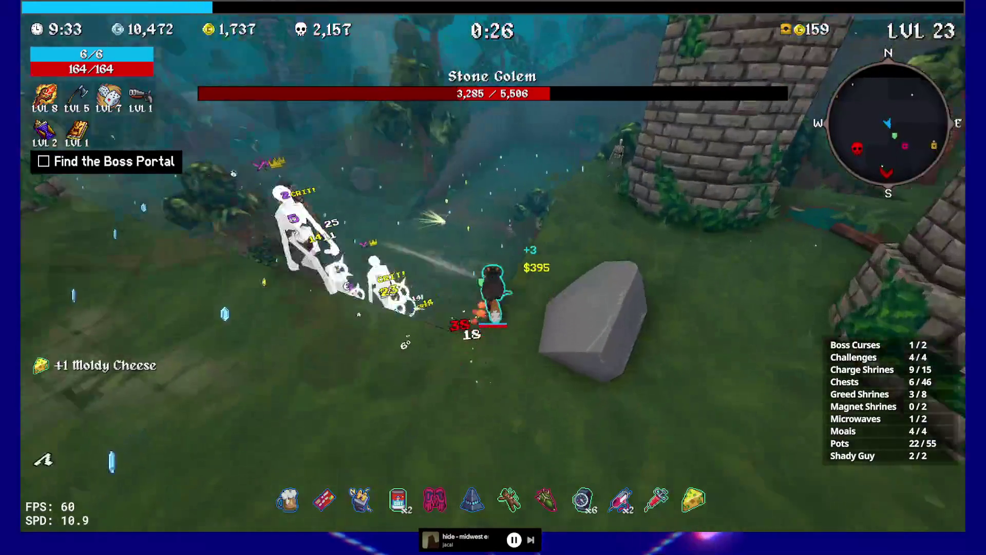
pyautogui.press('w')
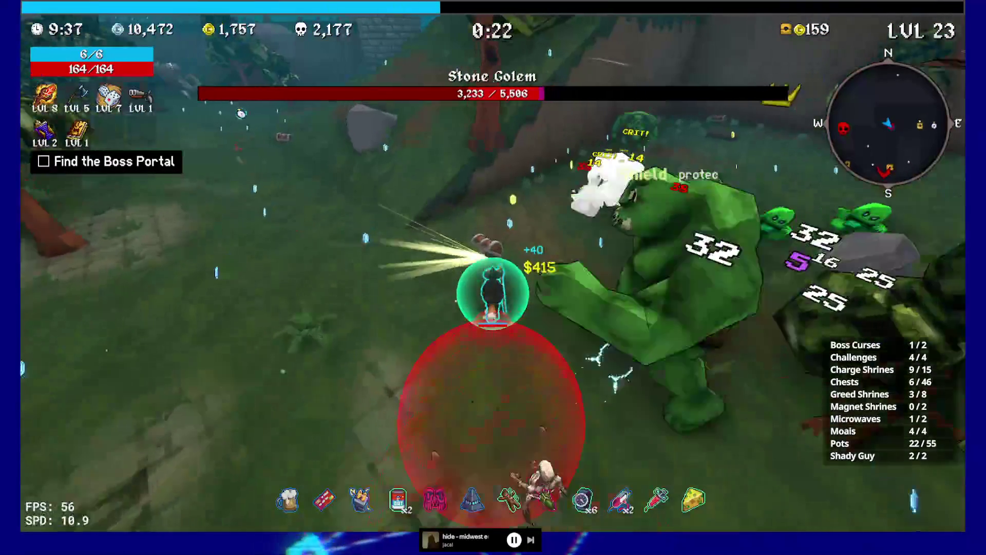
pyautogui.press('e')
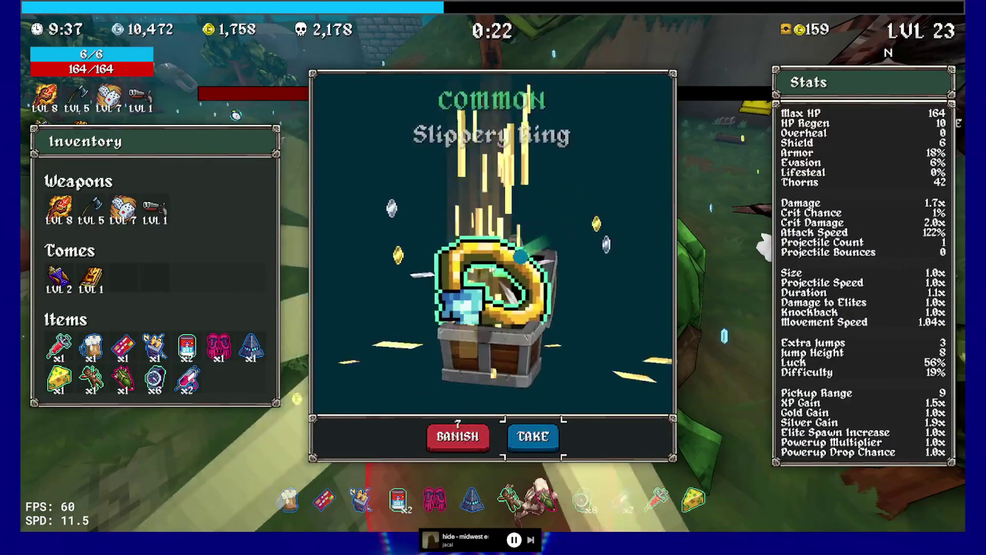
pyautogui.press('e')
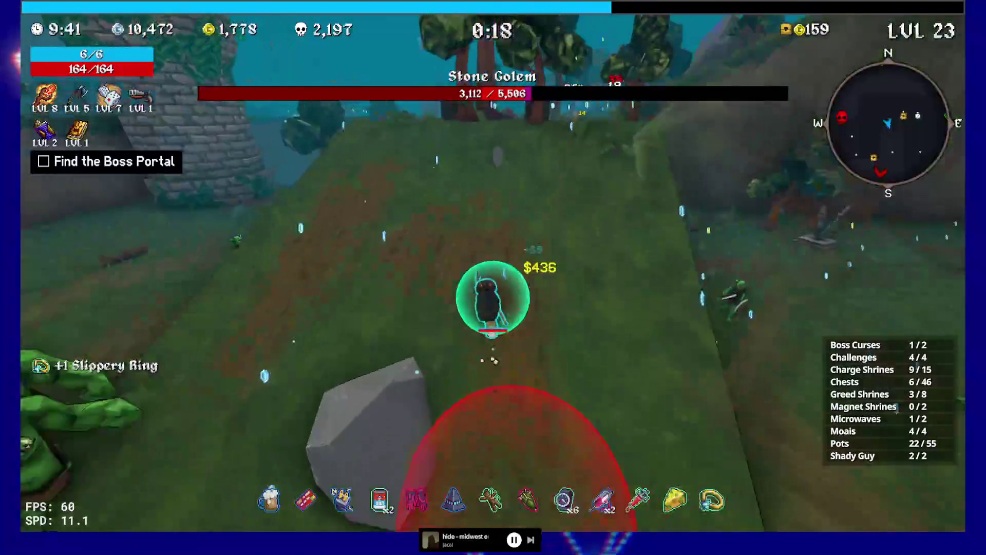
pyautogui.press('Escape')
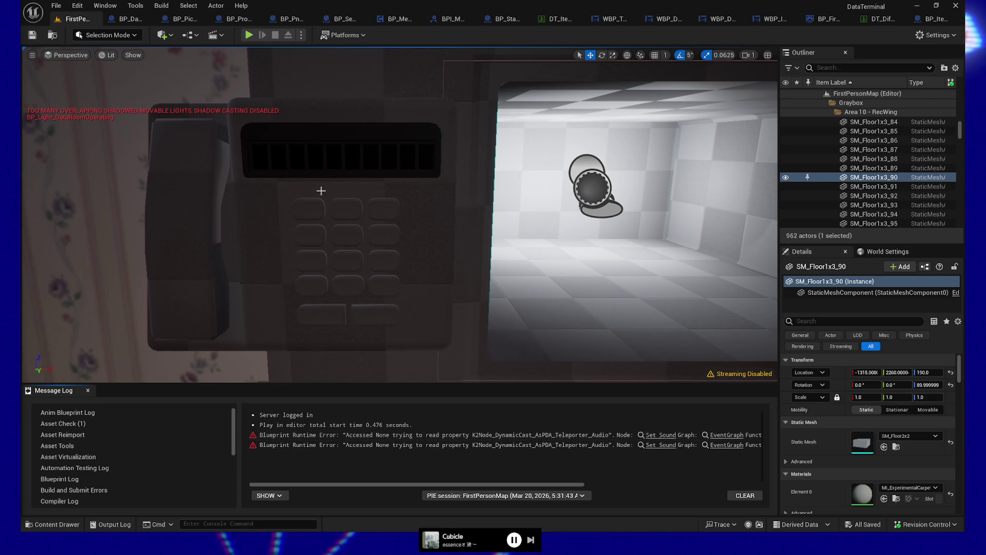
# - Inspect the DA_MapStar SET node in BP_DataDisc's construction script, then return to FirstPersonMap
pyautogui.click(124, 22)
pyautogui.moveTo(343, 221); pyautogui.dragTo(367, 256)
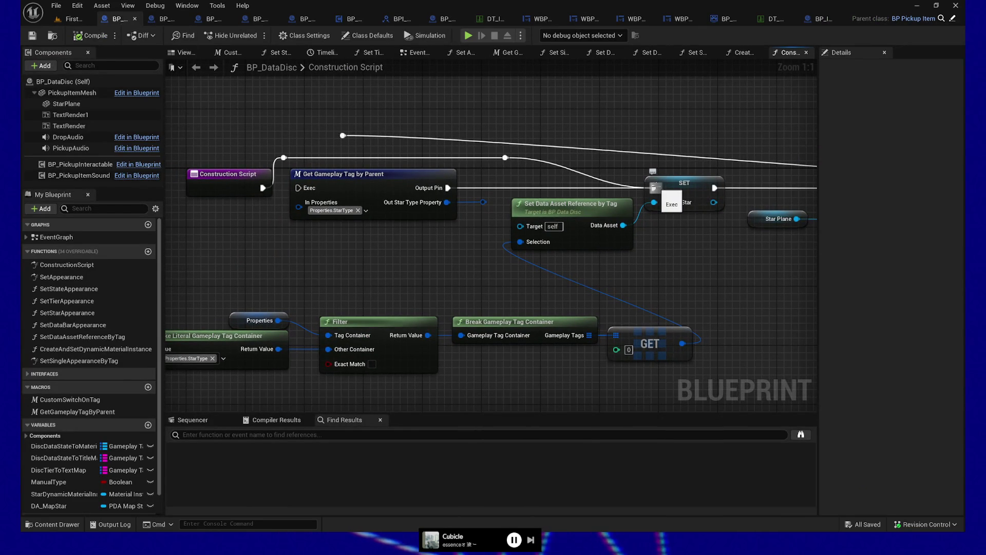
pyautogui.click(676, 186)
pyautogui.moveTo(712, 271); pyautogui.dragTo(693, 263)
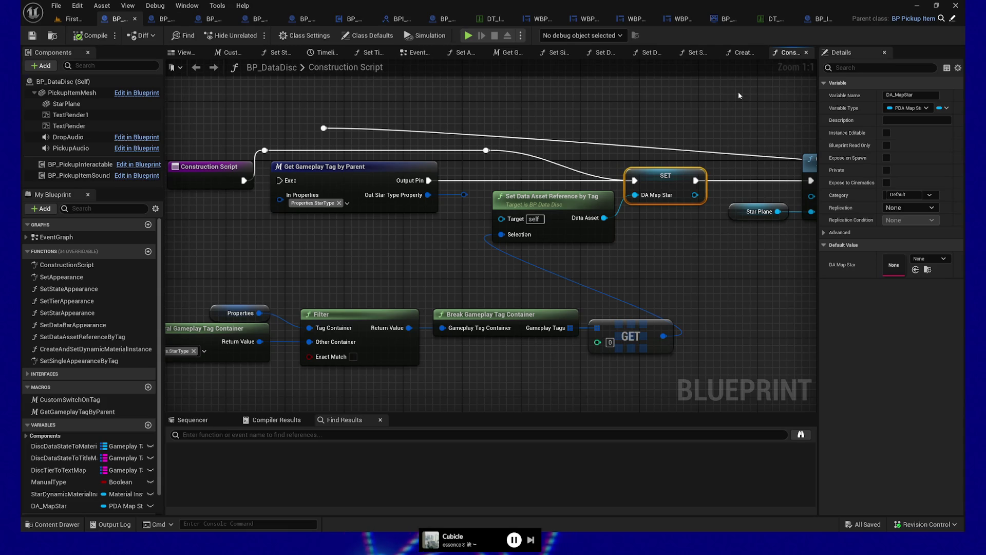
pyautogui.click(69, 19)
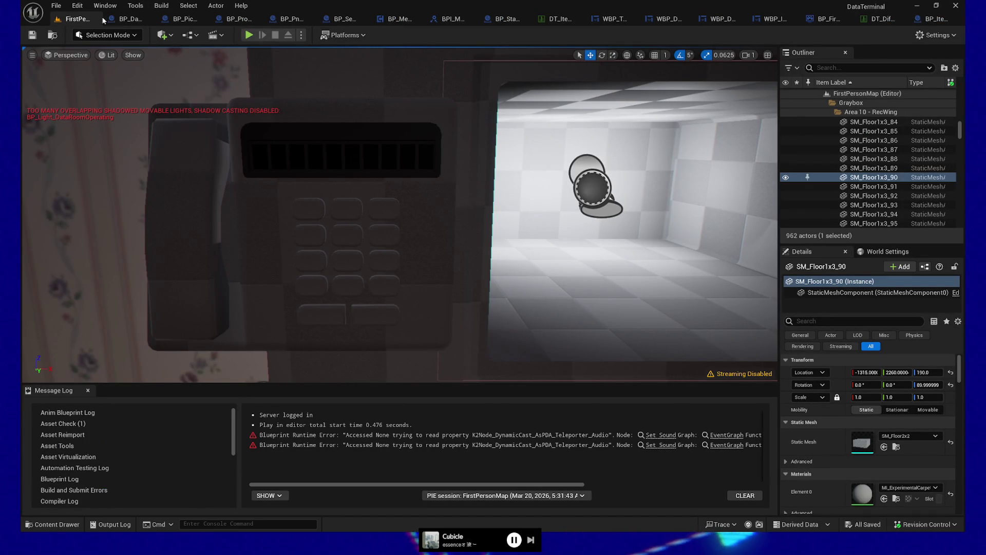
# - Frame SM_Floor1x3_90 in the viewport and narrow the notes window beside it
pyautogui.press('f')
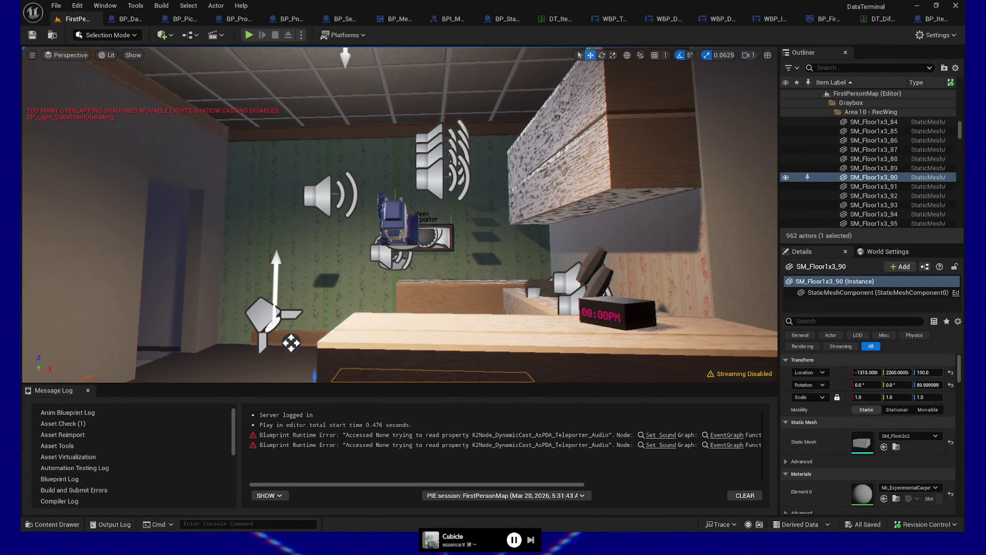
pyautogui.hotkey('alt', 'Tab')
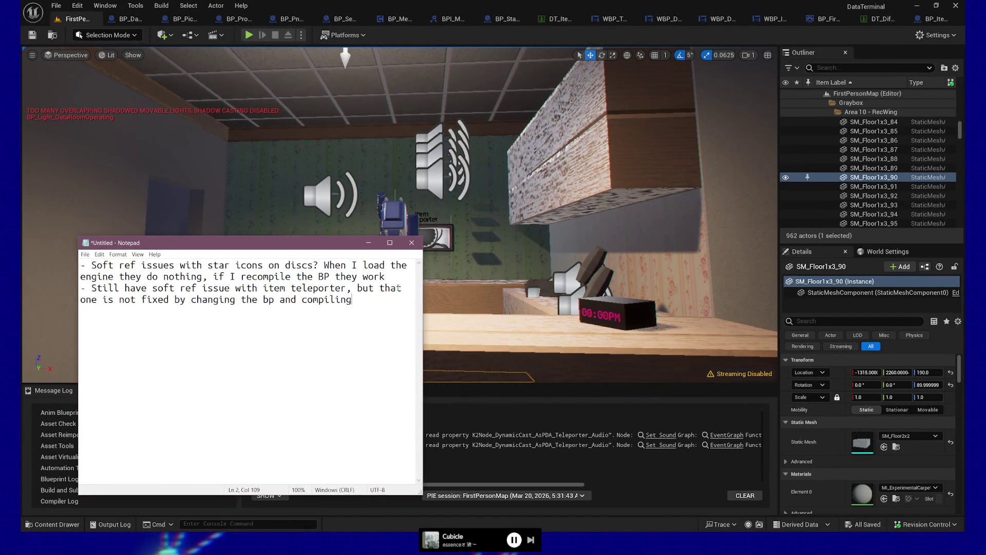
pyautogui.moveTo(425, 295); pyautogui.dragTo(301, 290)
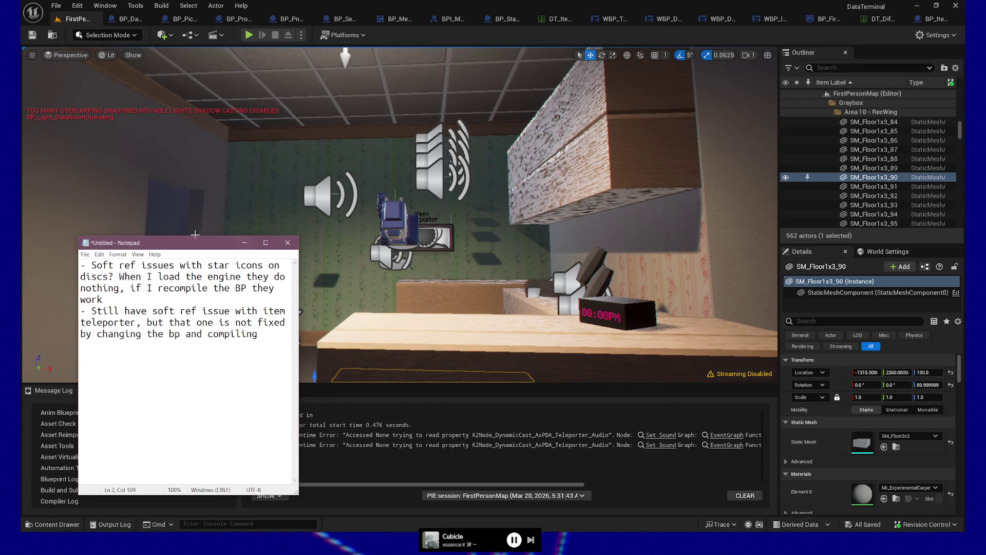
pyautogui.moveTo(193, 244)
pyautogui.mouseDown()
pyautogui.moveTo(205, 246)
pyautogui.moveTo(180, 246)
pyautogui.mouseUp()
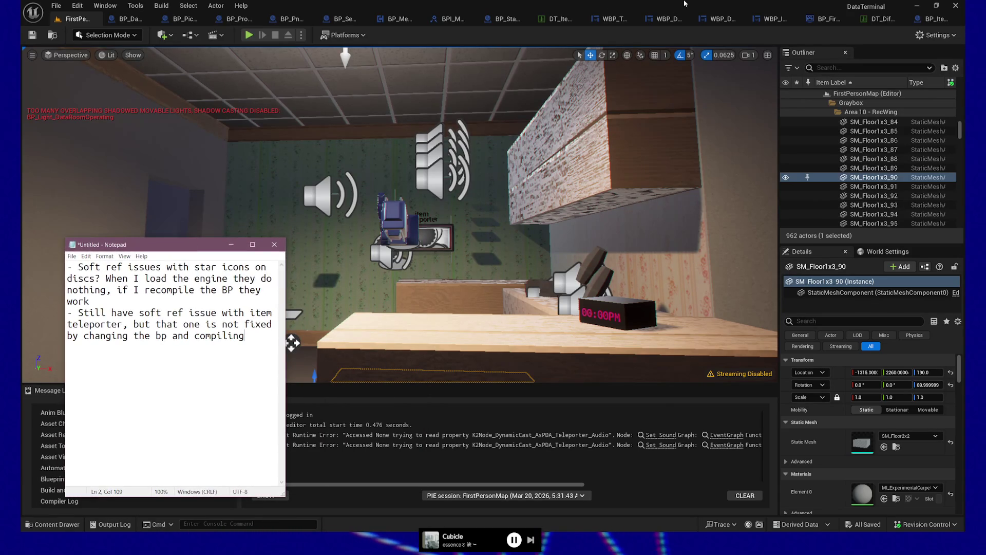
pyautogui.click(685, 3)
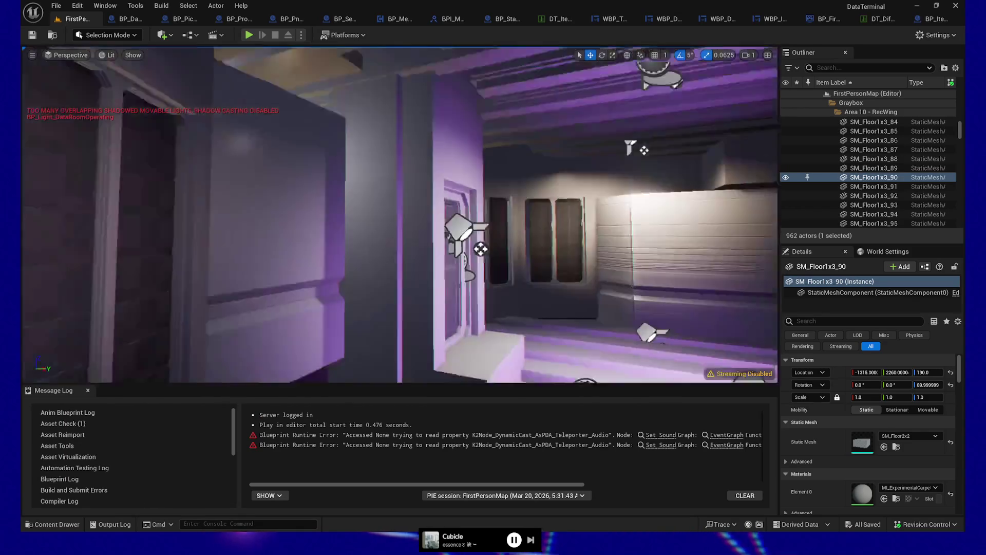
# - Fly the camera into the desk room and turn it to face the starry wall board
pyautogui.press('w')
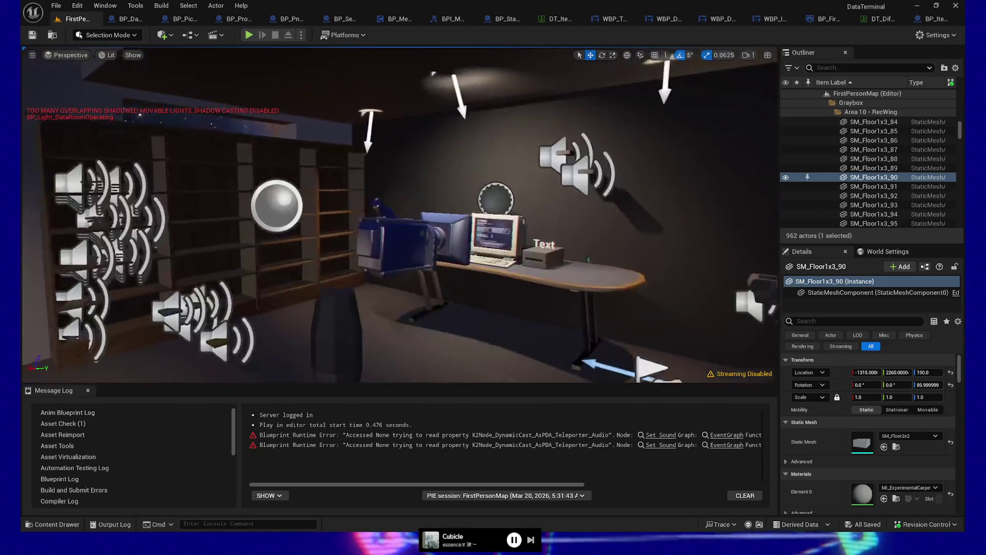
pyautogui.press('w')
pyautogui.press('g')
pyautogui.moveTo(341, 258); pyautogui.dragTo(221, 258)
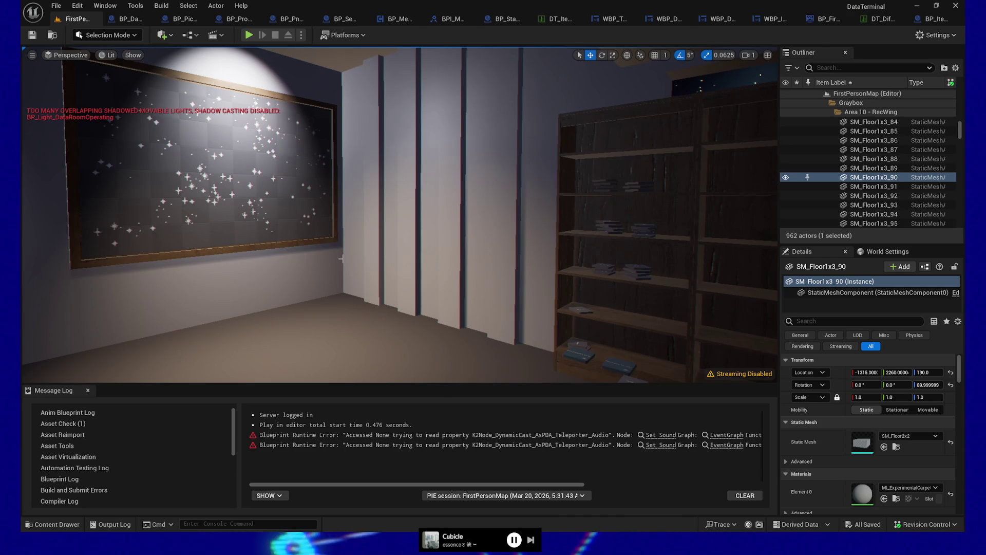
pyautogui.click(180, 20)
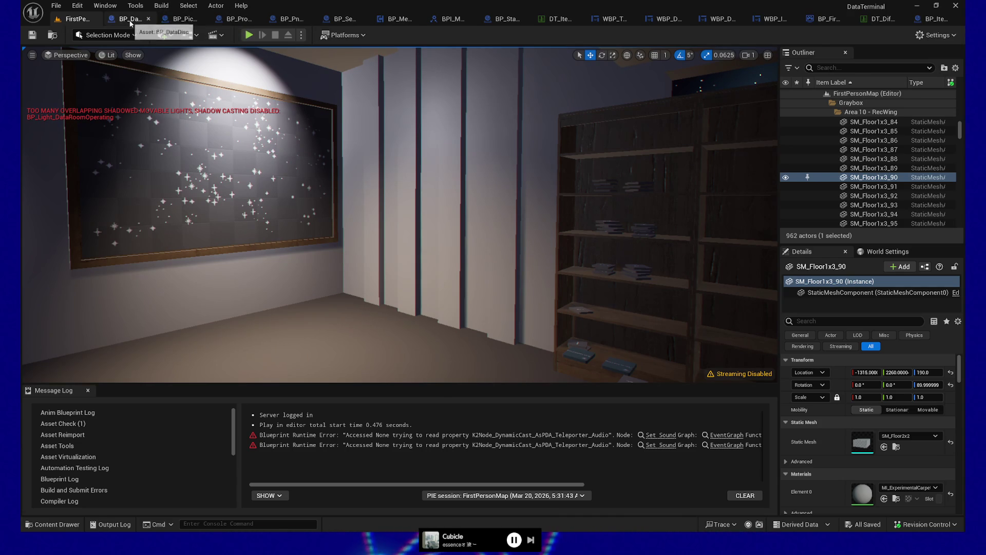
# - Find the construction nodes and drag the reroute point along the long wire
pyautogui.moveTo(434, 256)
pyautogui.mouseDown()
pyautogui.moveTo(494, 232)
pyautogui.moveTo(510, 255)
pyautogui.moveTo(463, 254)
pyautogui.mouseUp()
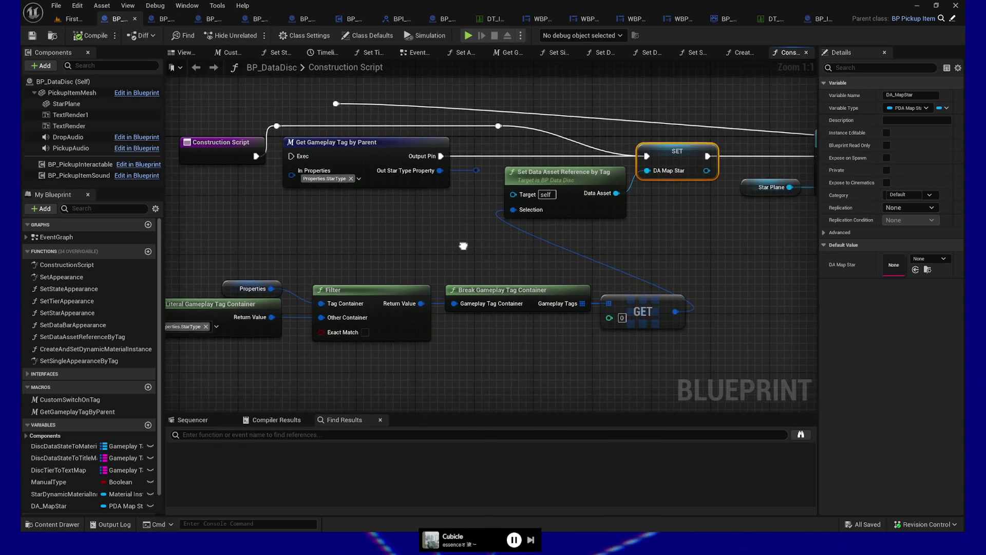
pyautogui.moveTo(366, 245); pyautogui.dragTo(395, 253)
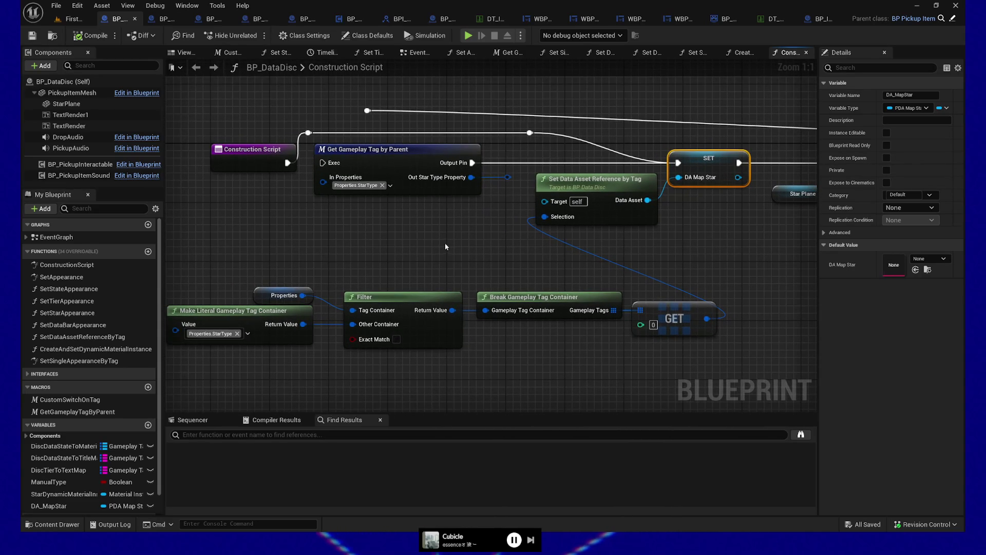
pyautogui.moveTo(447, 241); pyautogui.dragTo(381, 243)
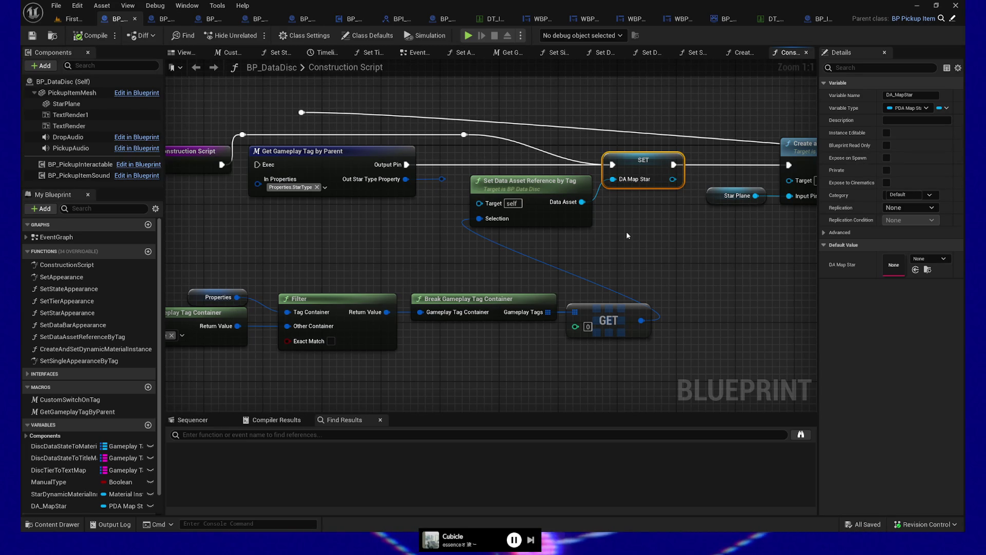
pyautogui.moveTo(617, 221)
pyautogui.mouseDown()
pyautogui.moveTo(650, 216)
pyautogui.moveTo(655, 246)
pyautogui.mouseUp()
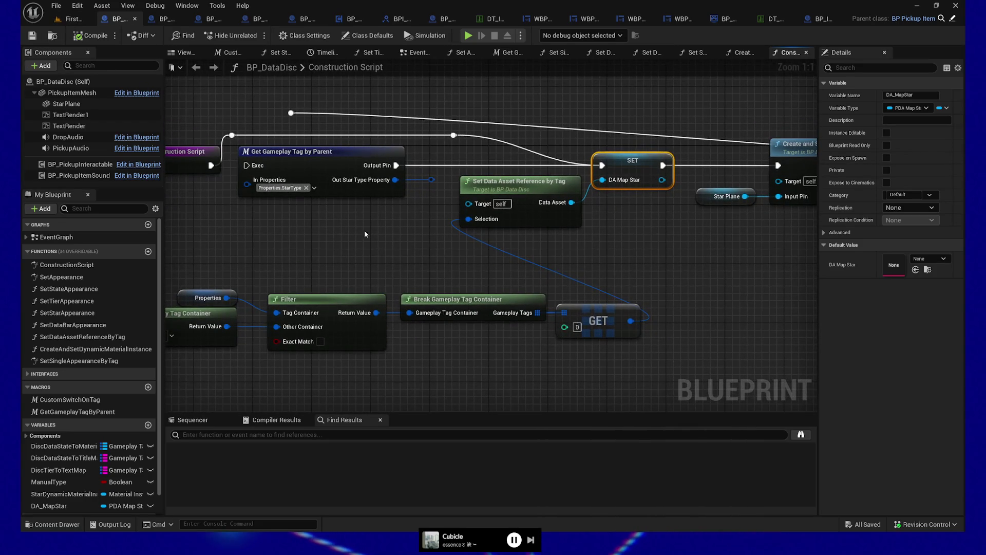
pyautogui.moveTo(363, 230); pyautogui.dragTo(433, 224)
pyautogui.click(523, 128)
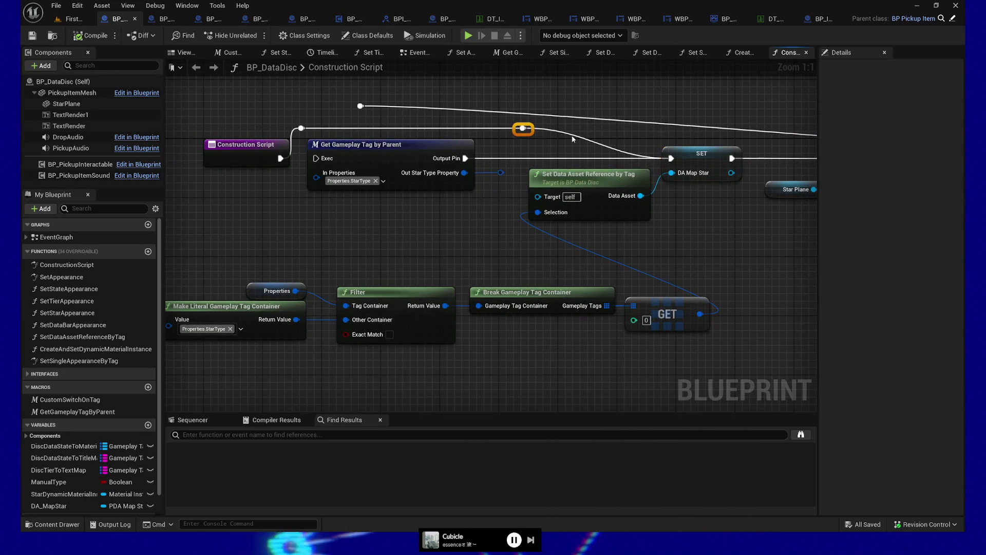
pyautogui.moveTo(523, 128); pyautogui.dragTo(641, 128)
# - Delete the stray reroute with its long wire and compile BP_DataDisc
pyautogui.keyDown('ctrl'); pyautogui.click(640, 172); pyautogui.keyUp('ctrl')
pyautogui.moveTo(645, 186)
pyautogui.mouseDown()
pyautogui.moveTo(626, 188)
pyautogui.moveTo(609, 154)
pyautogui.mouseUp()
pyautogui.click(342, 107)
pyautogui.press('Delete')
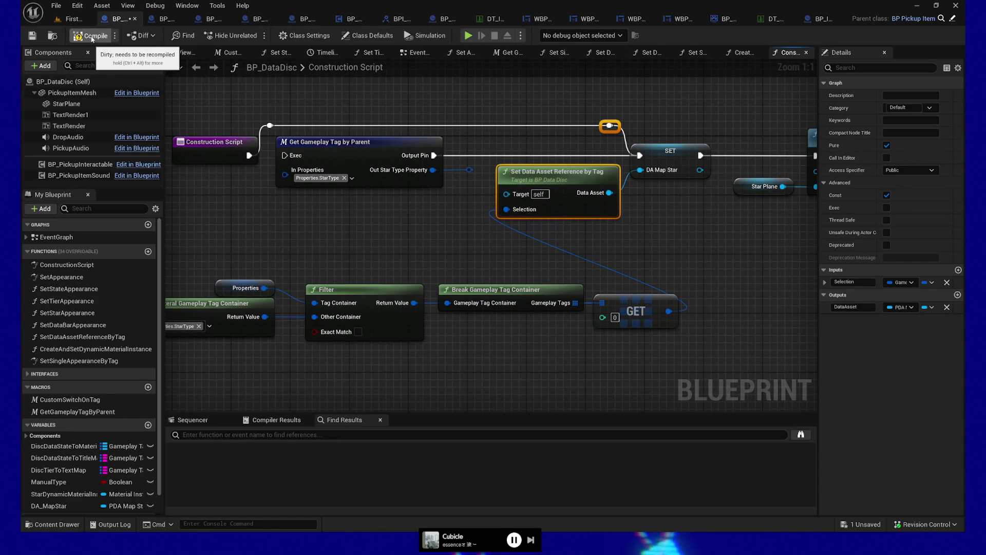
pyautogui.click(90, 32)
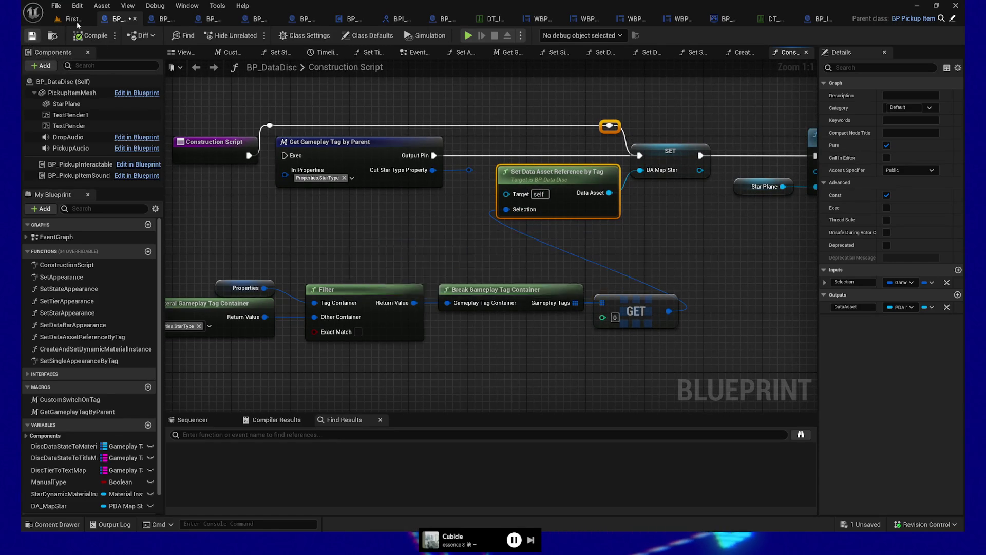
pyautogui.click(70, 20)
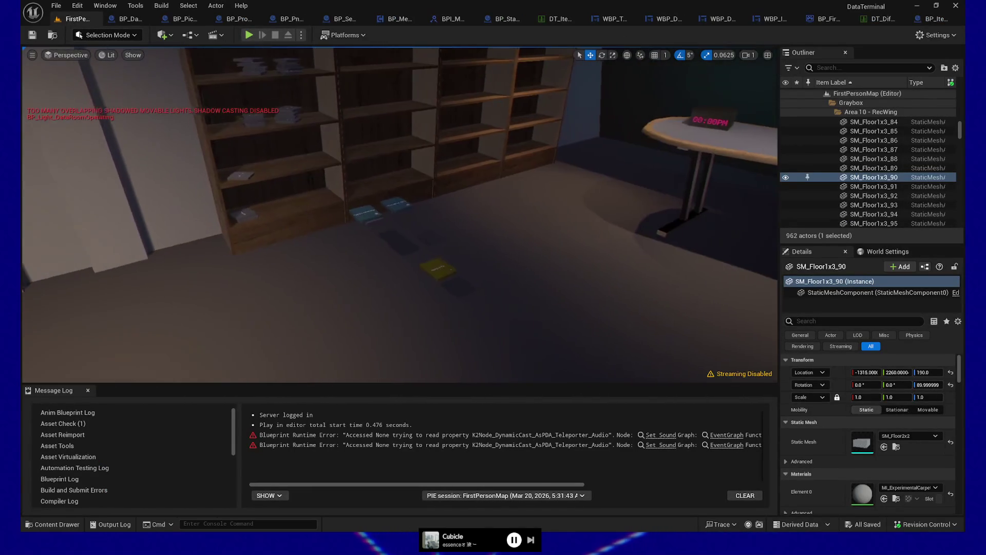
pyautogui.moveTo(400, 305); pyautogui.dragTo(385, 305)
pyautogui.rightClick(372, 357)
pyautogui.click(411, 348)
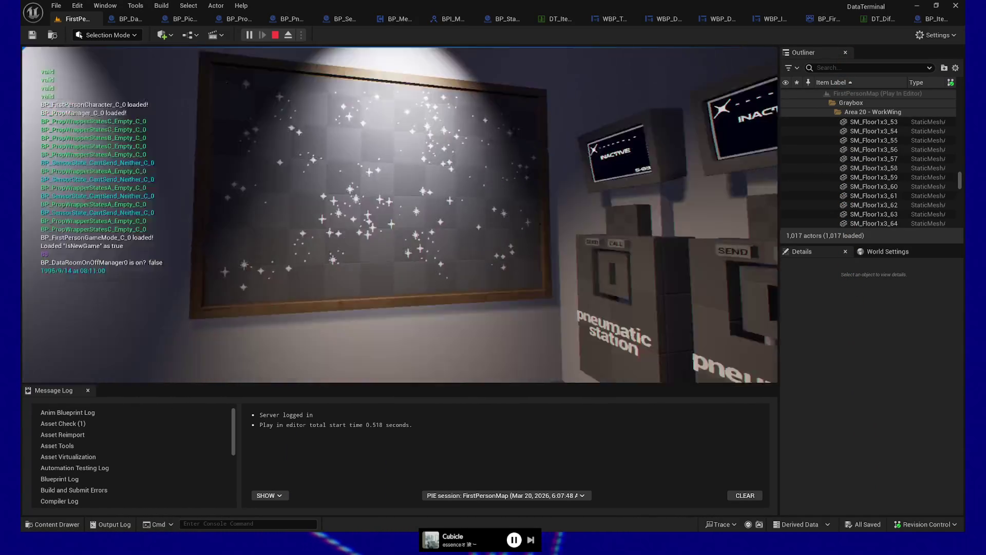
pyautogui.press('Escape')
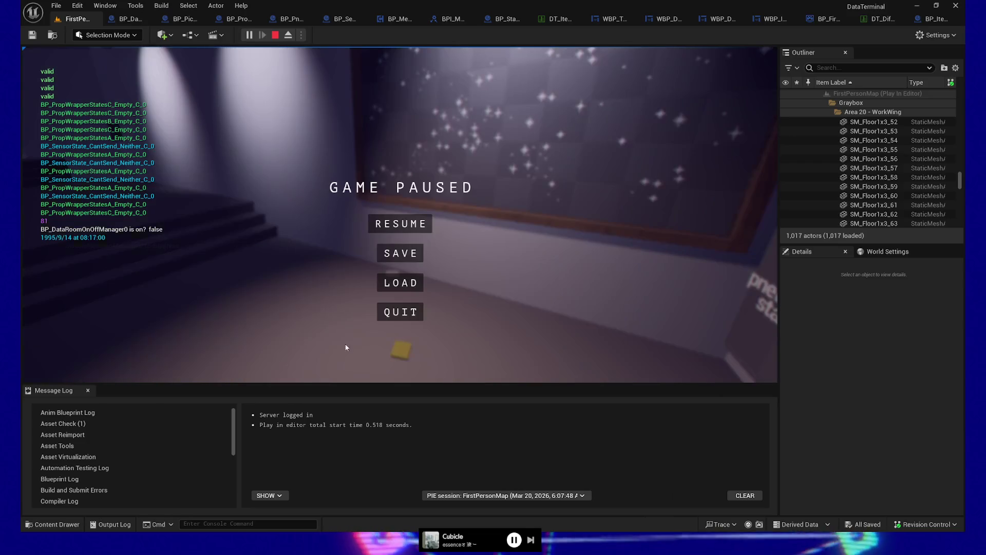
pyautogui.click(398, 311)
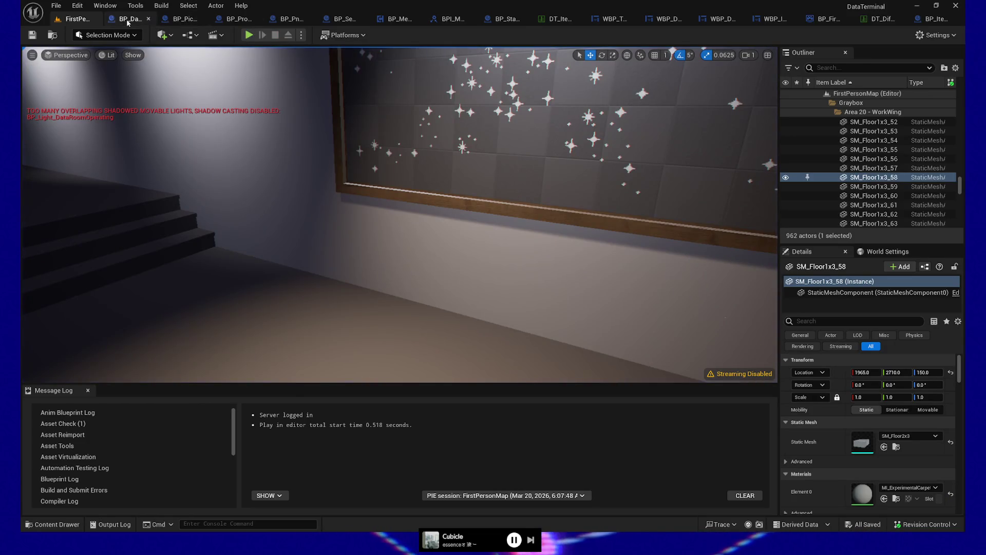
pyautogui.click(129, 18)
pyautogui.click(670, 162)
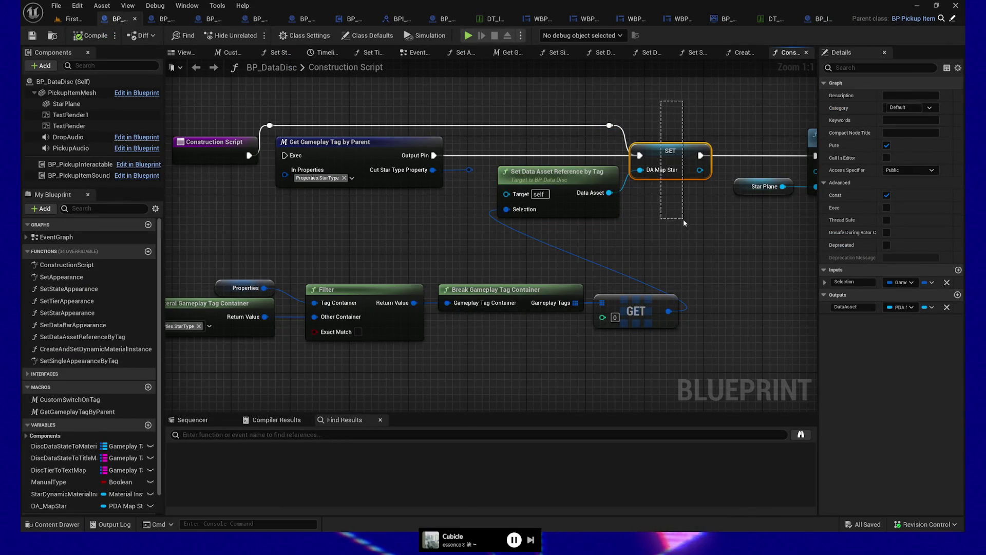
# - Inspect the Properties variable in BP_DataDisc, then return to the FirstPersonMap level
pyautogui.moveTo(683, 225)
pyautogui.mouseDown()
pyautogui.moveTo(387, 213)
pyautogui.moveTo(668, 213)
pyautogui.moveTo(684, 225)
pyautogui.moveTo(767, 211)
pyautogui.mouseUp()
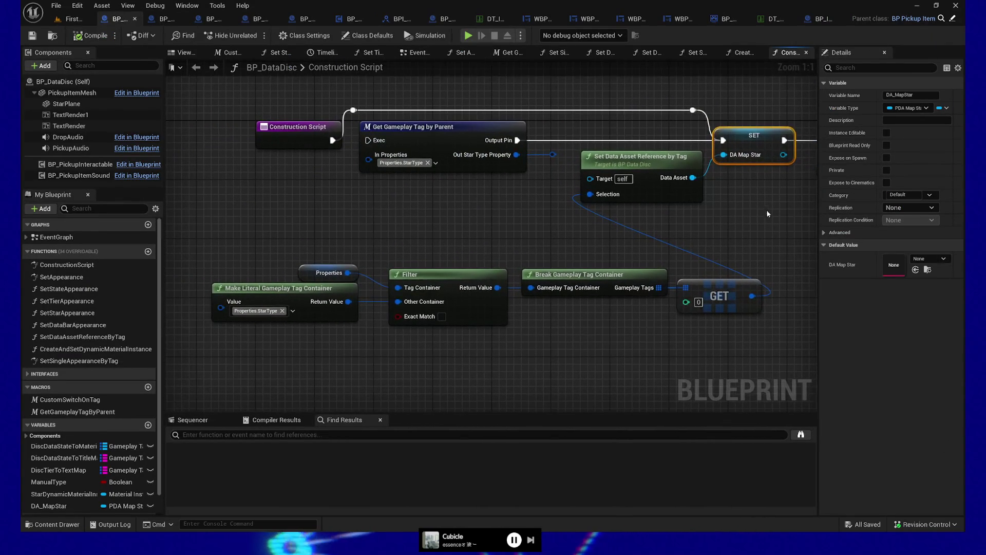
pyautogui.click(301, 269)
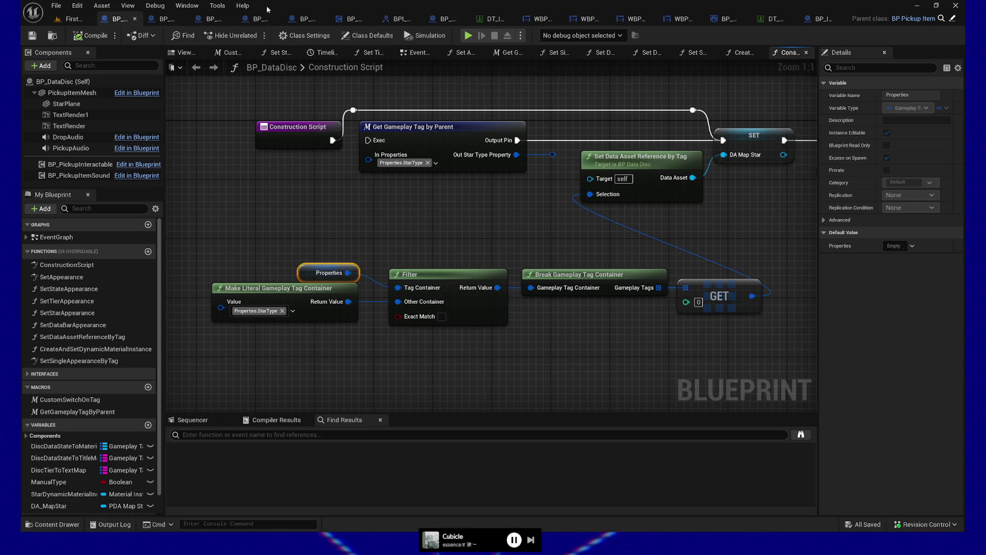
pyautogui.click(82, 35)
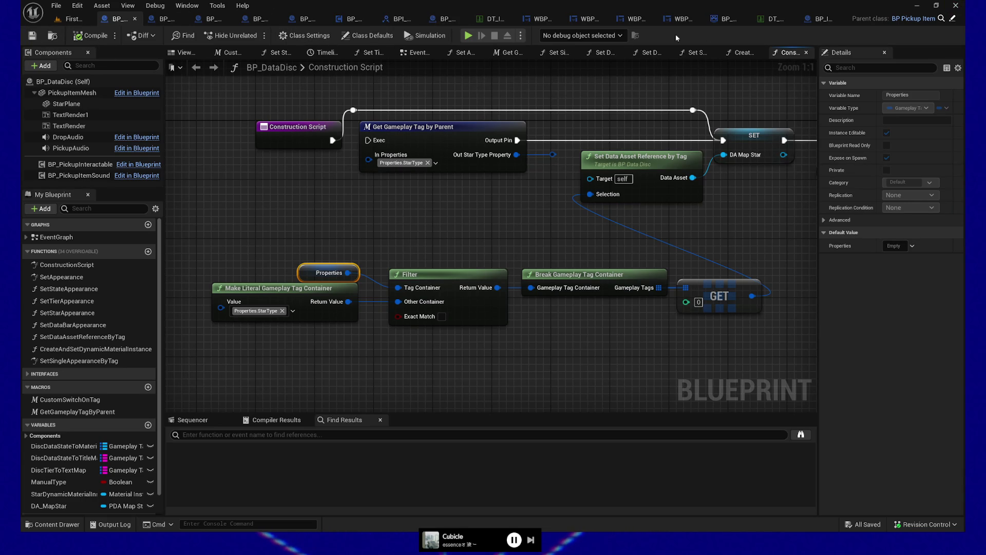
pyautogui.click(58, 20)
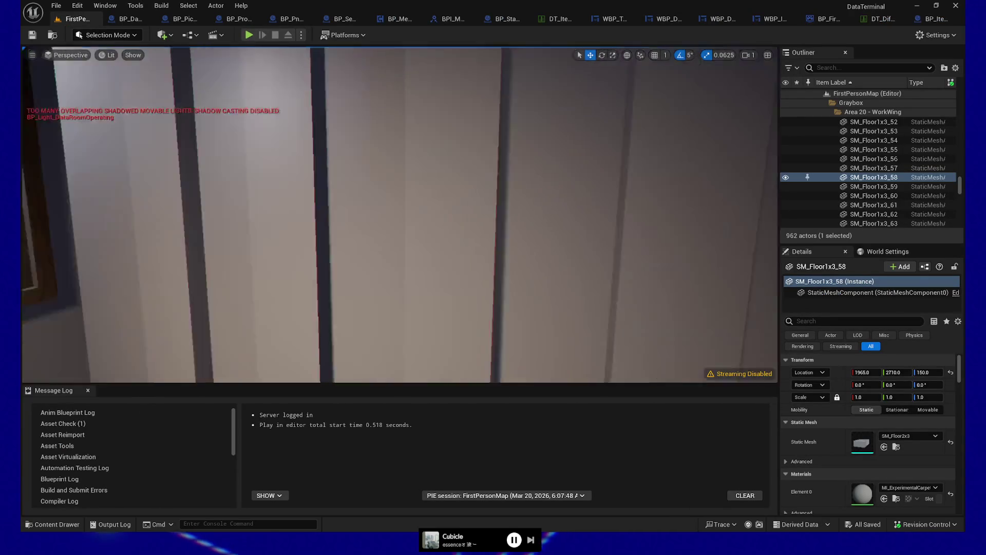
# - Move the camera toward the desk, frame the floor mesh, and launch a Standalone Game preview
pyautogui.press('w')
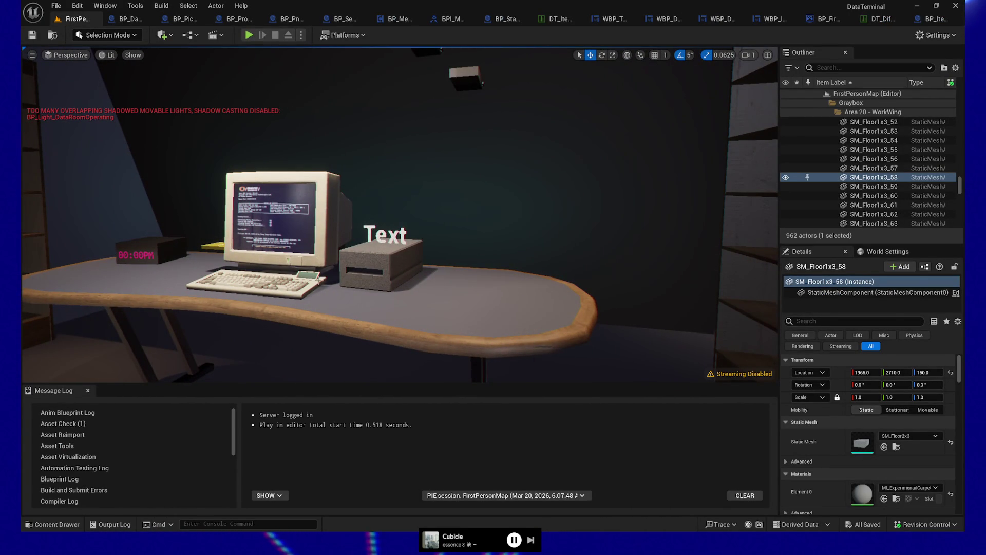
pyautogui.press('f')
pyautogui.rightClick(208, 326)
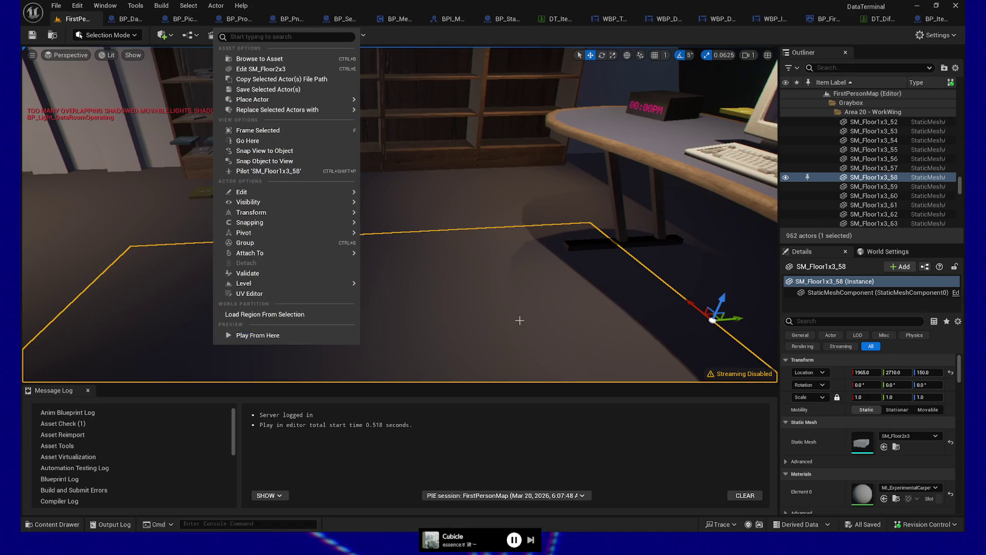
pyautogui.press('Escape')
pyautogui.click(126, 19)
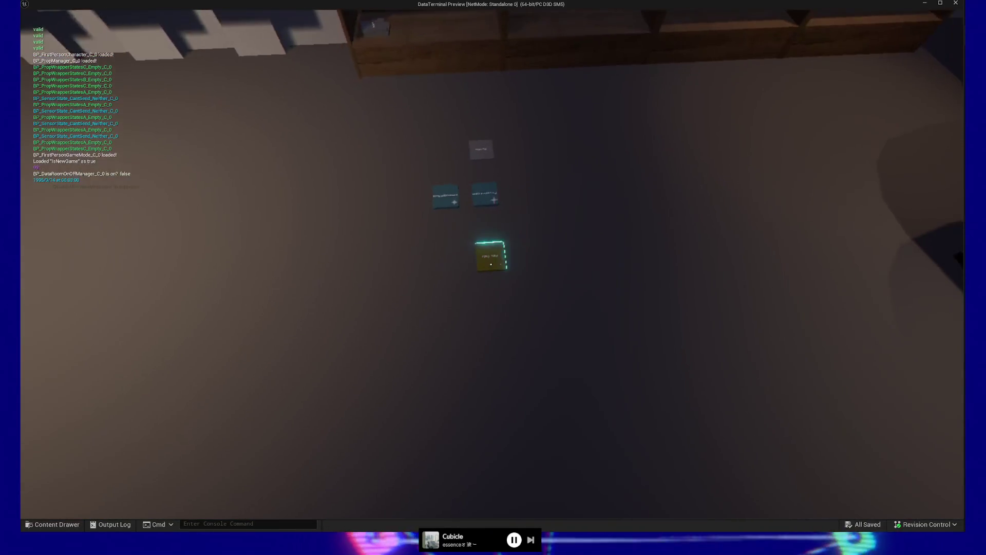
# - Pick up the Raw Data disc, insert it into the desk drive, and zoom into the monitor
pyautogui.click(491, 264)
pyautogui.press('w')
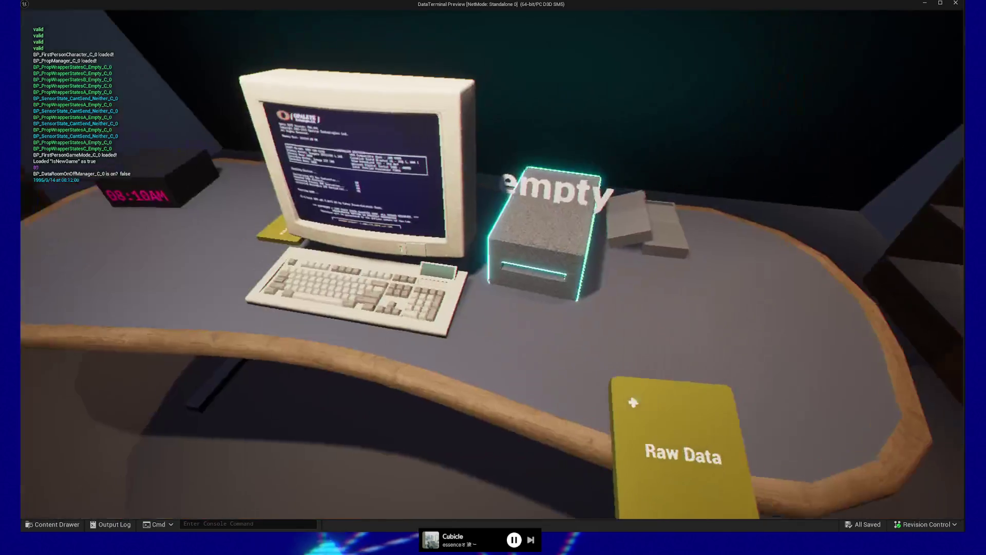
pyautogui.click(492, 264)
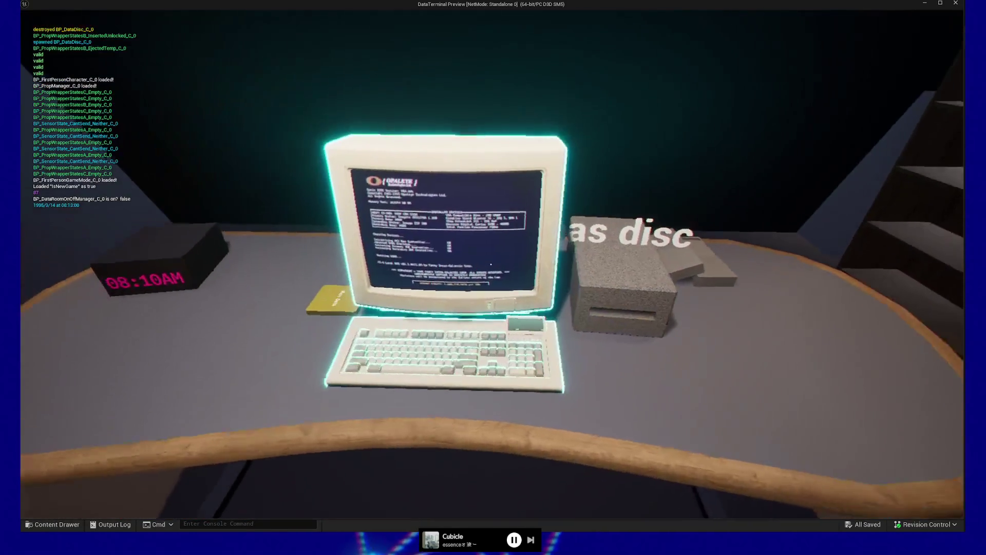
pyautogui.click(492, 264)
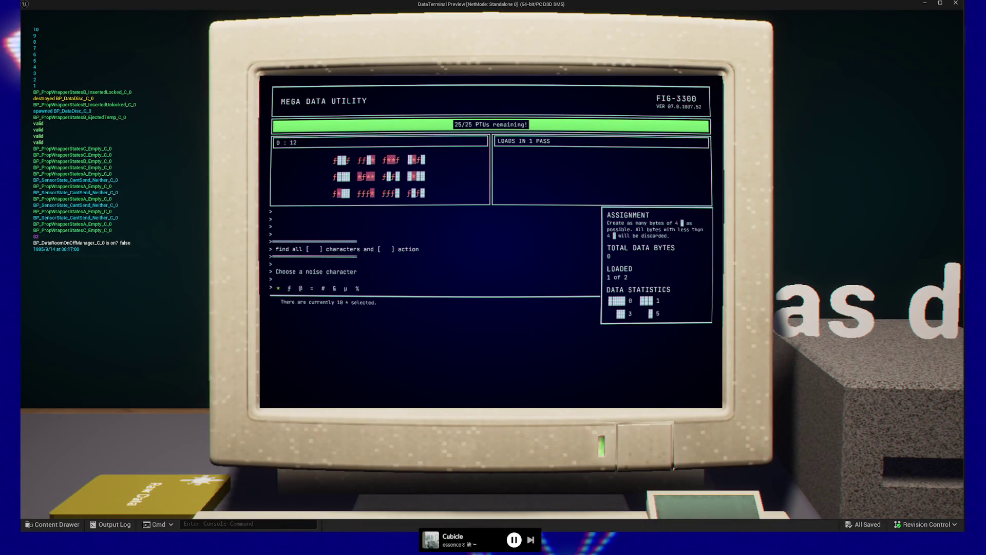
# - Cycle the noise character through & and = with the arrow keys, settling on ƒ
pyautogui.press('Right')
pyautogui.press('Right')
pyautogui.press('Right')
pyautogui.press('Right')
pyautogui.press('Right')
pyautogui.press('Left')
pyautogui.press('Left')
pyautogui.press('Left')
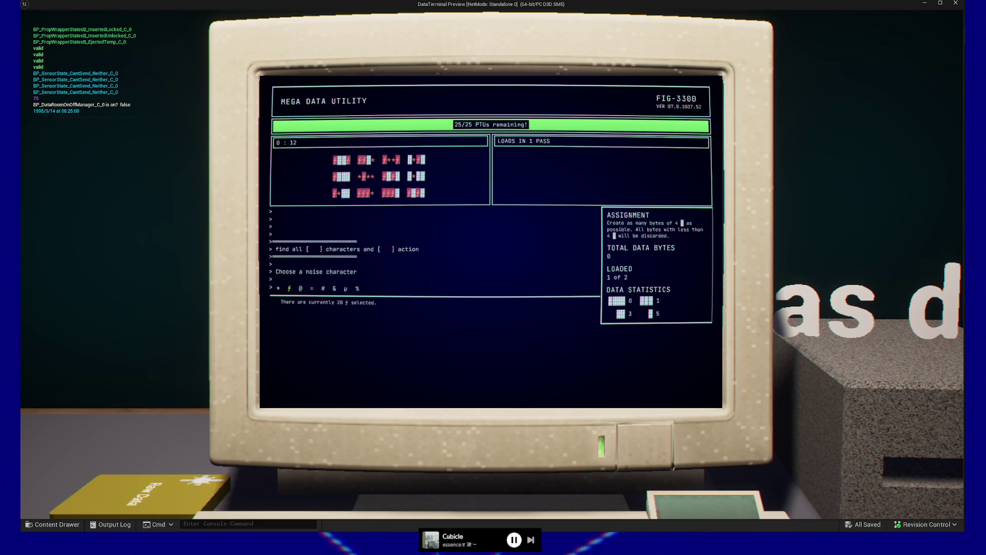
pyautogui.press('Right')
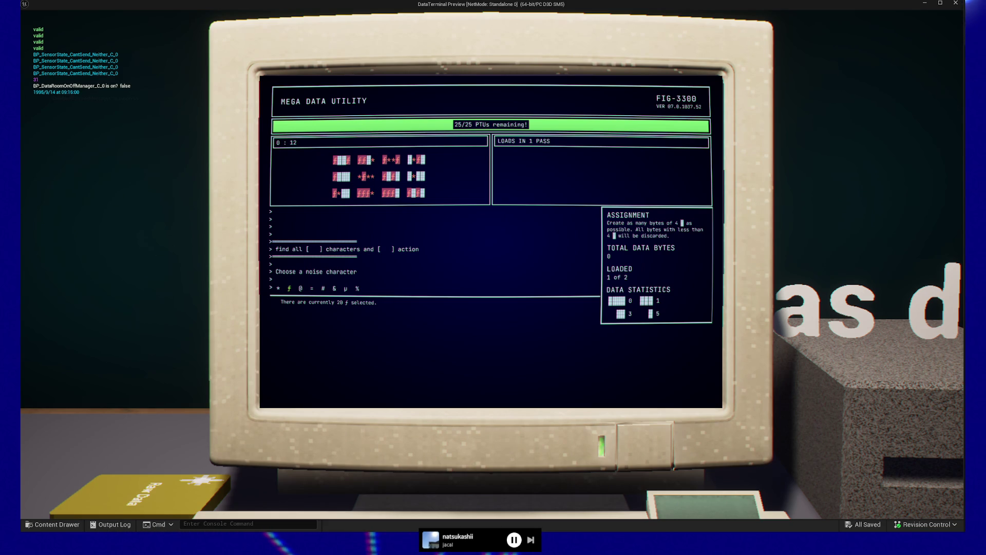
# - Click through @ and & as noise characters, then choose ƒ
pyautogui.click(301, 288)
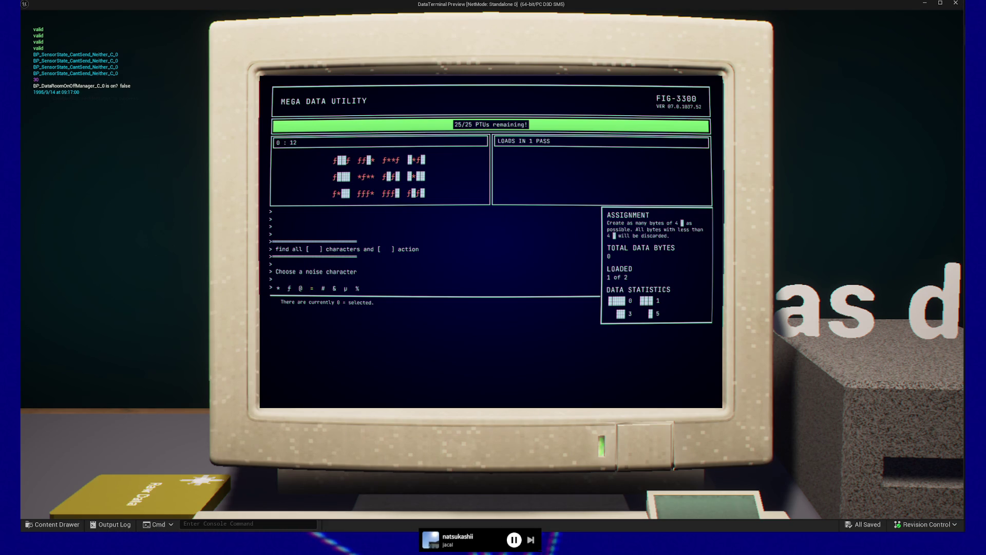
pyautogui.click(301, 288)
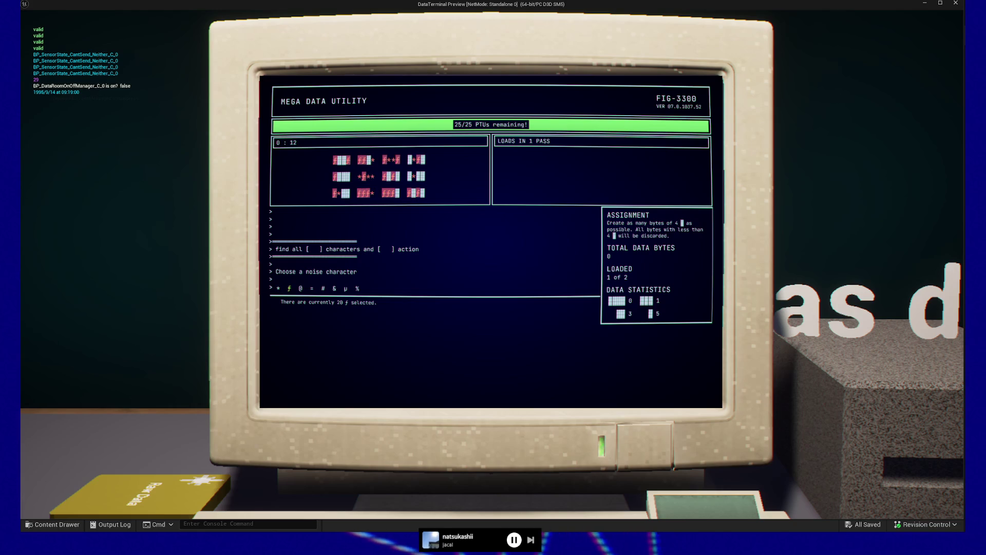
pyautogui.click(335, 289)
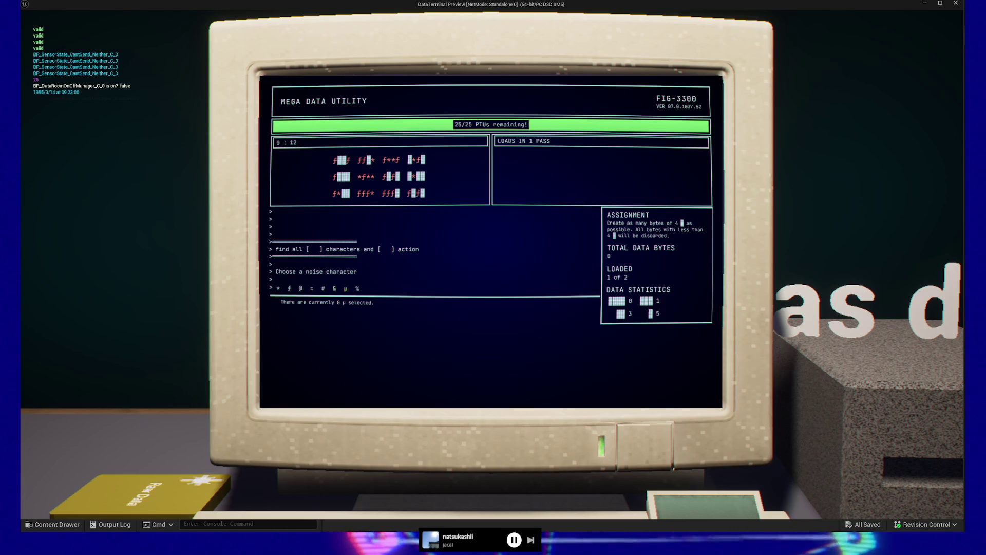
pyautogui.click(301, 288)
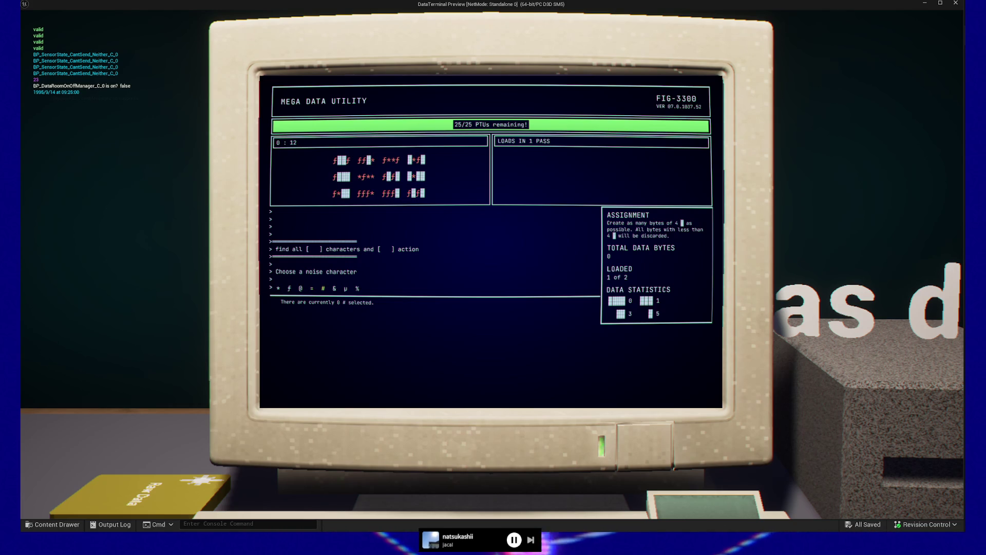
pyautogui.click(289, 288)
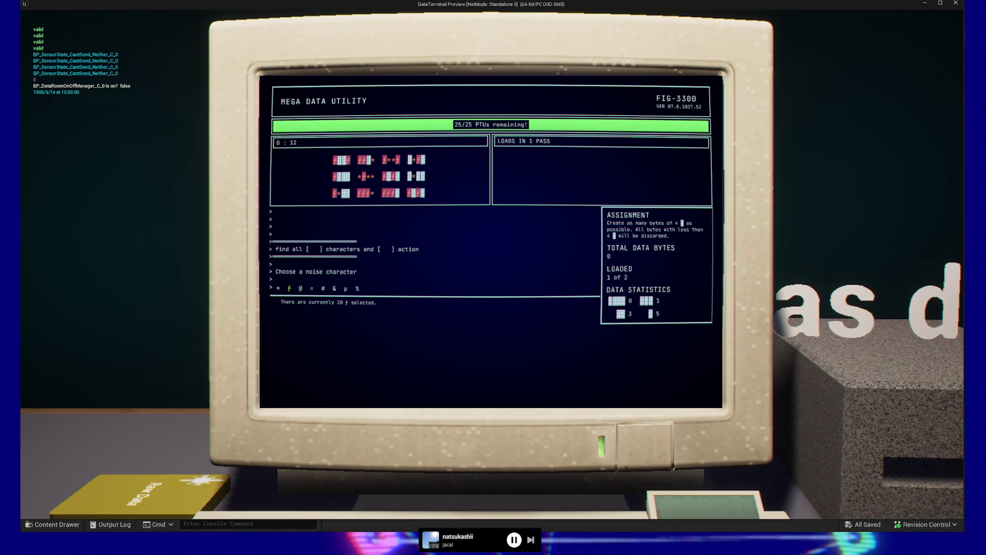
# - Try μ, @, * and % as the noise character before returning to ƒ
pyautogui.click(346, 288)
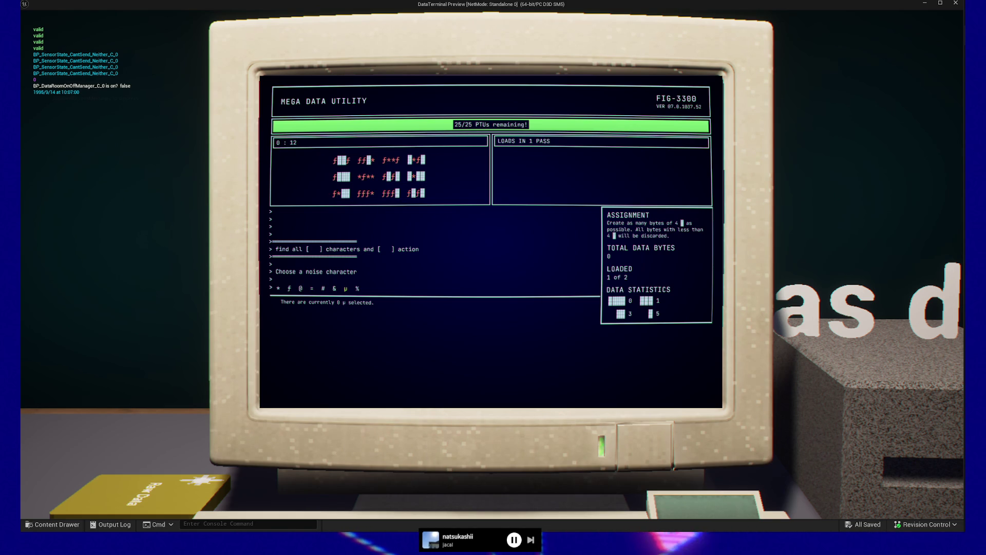
pyautogui.click(301, 288)
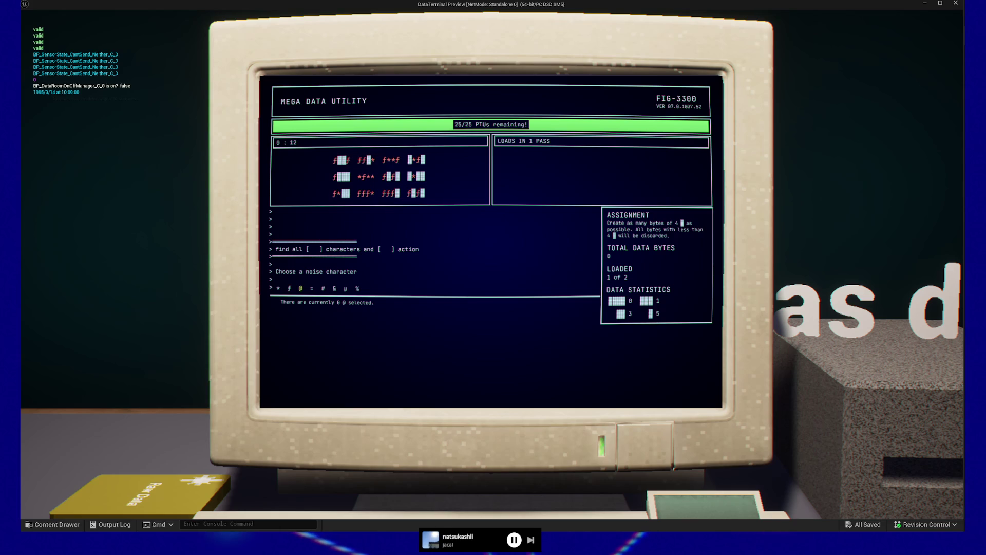
pyautogui.click(278, 288)
pyautogui.click(357, 288)
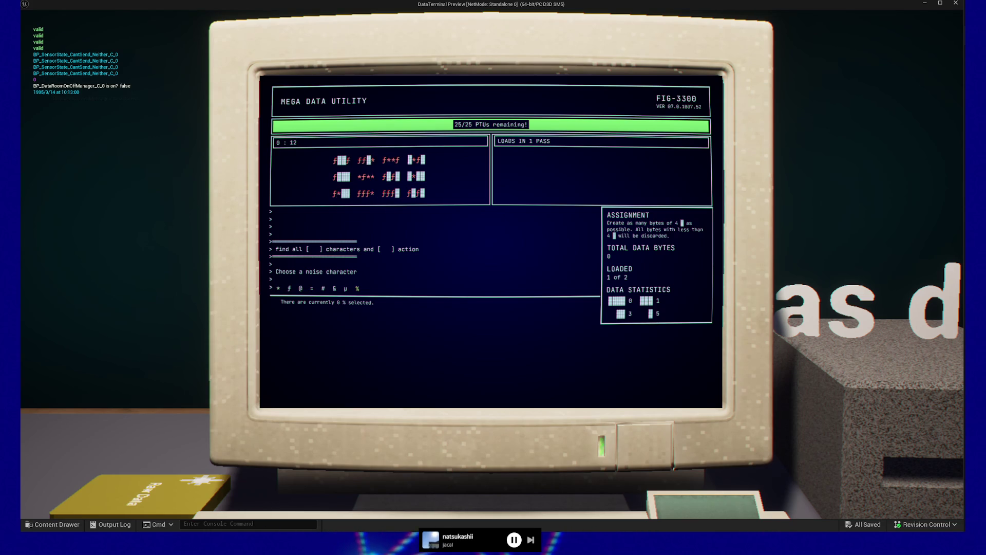
pyautogui.click(289, 288)
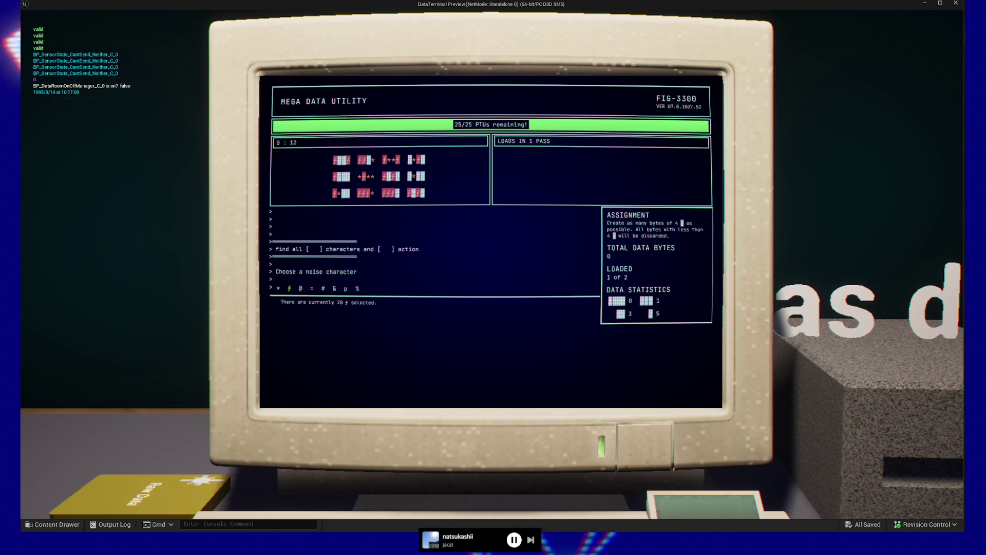
# - Confirm noise characters and run 'all data' each turn until 24 bytes ($120.00) finish, then step back
pyautogui.press('Return')
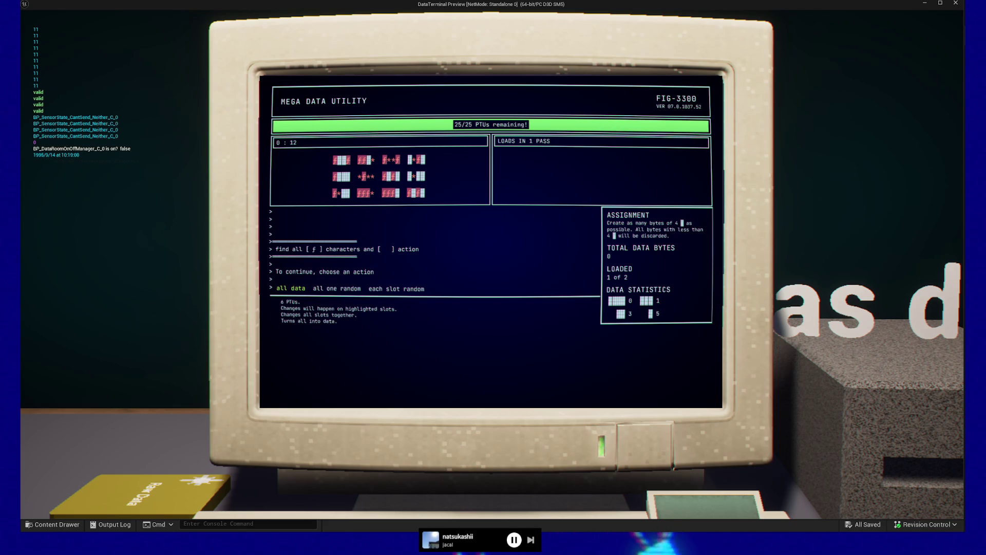
pyautogui.press('Return')
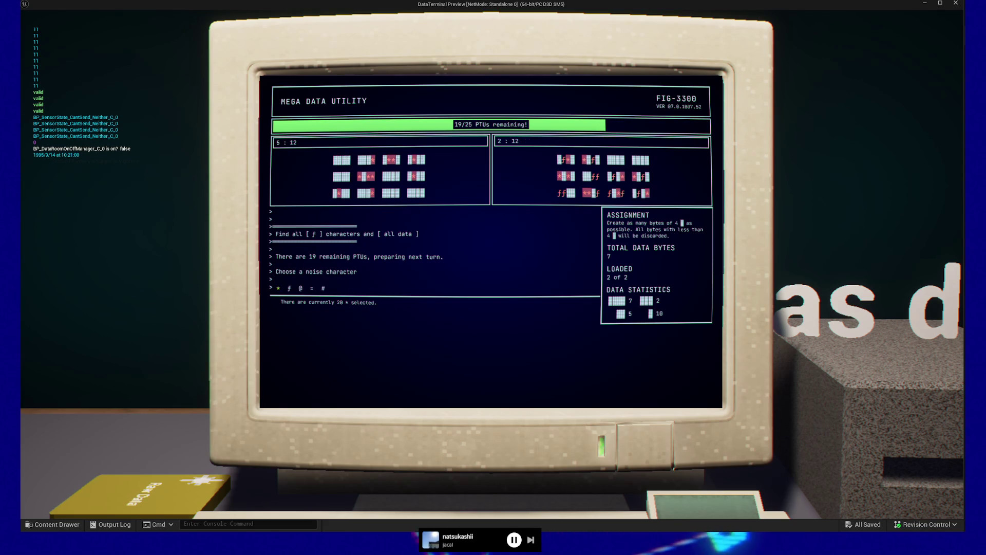
pyautogui.press('Return')
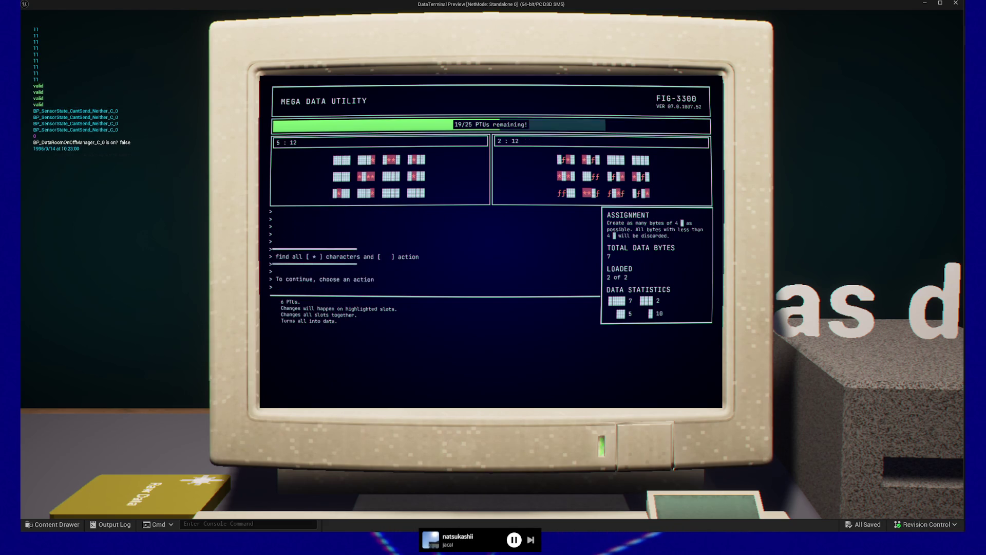
pyautogui.press('Return')
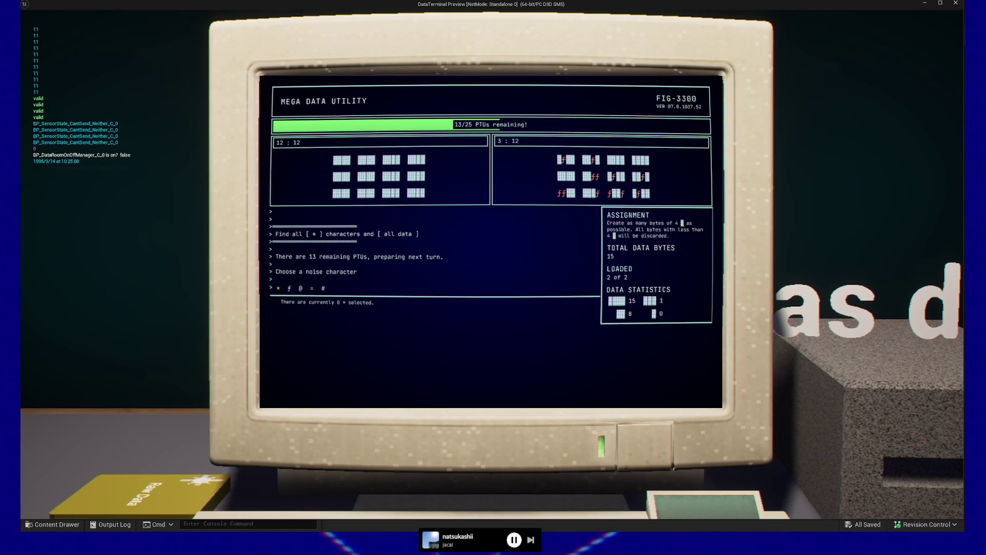
pyautogui.press('Return')
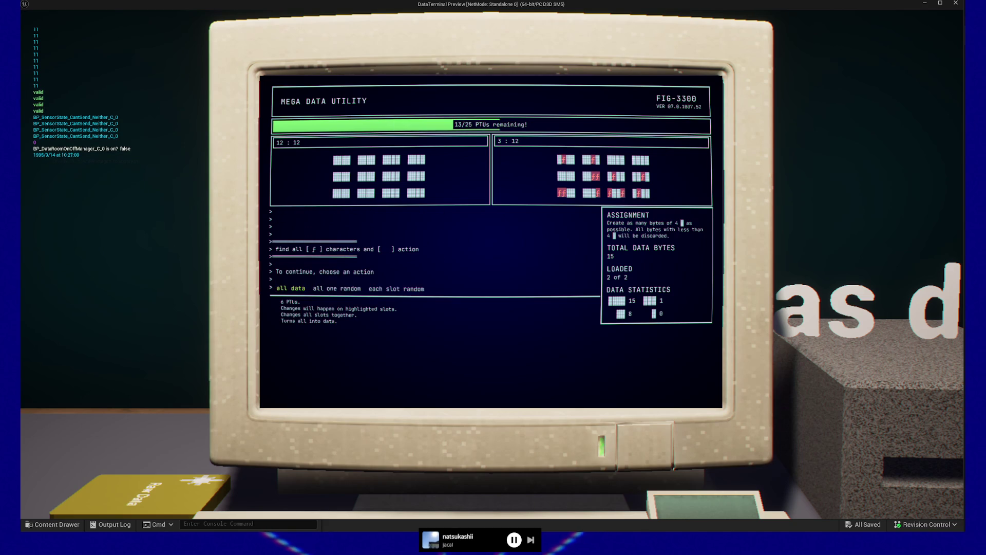
pyautogui.press('Return')
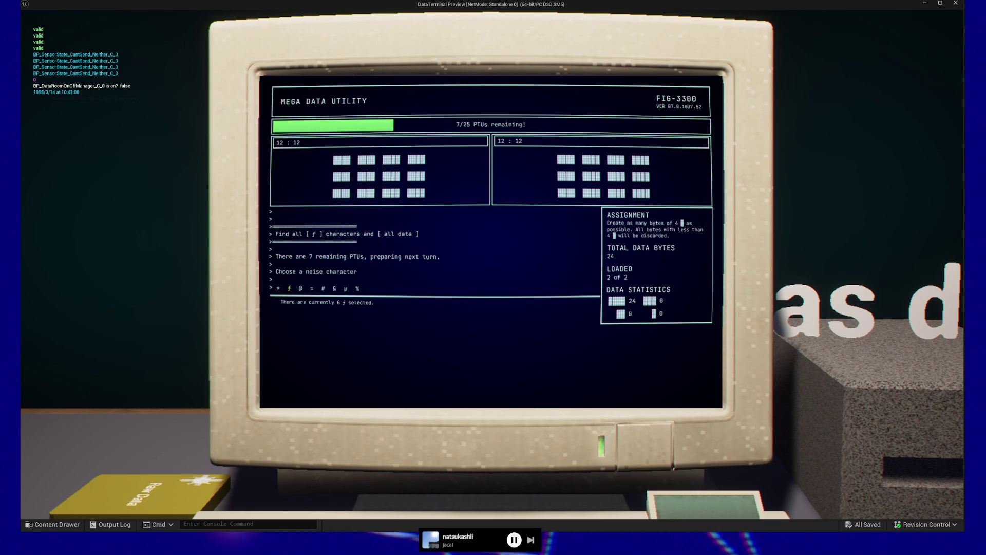
pyautogui.press('Return')
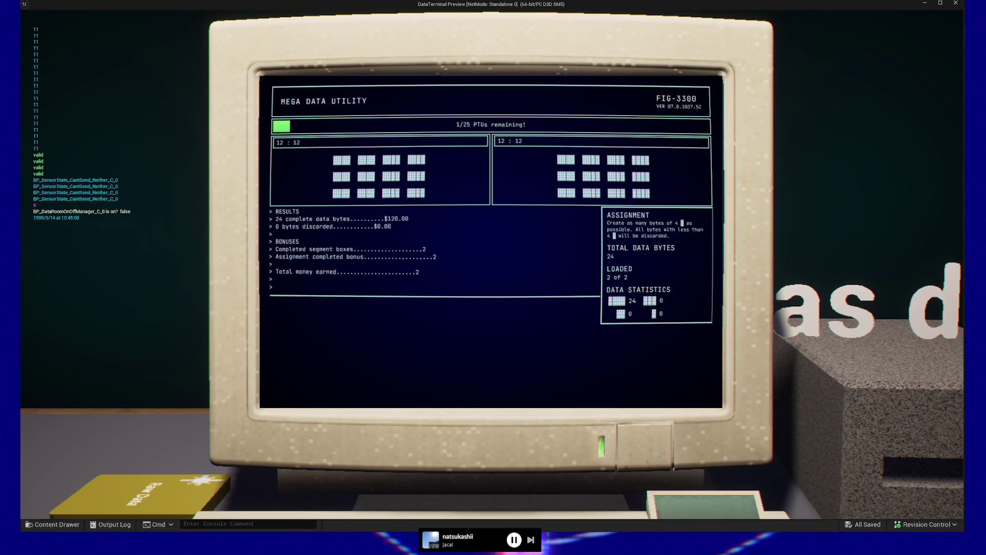
pyautogui.press('Return')
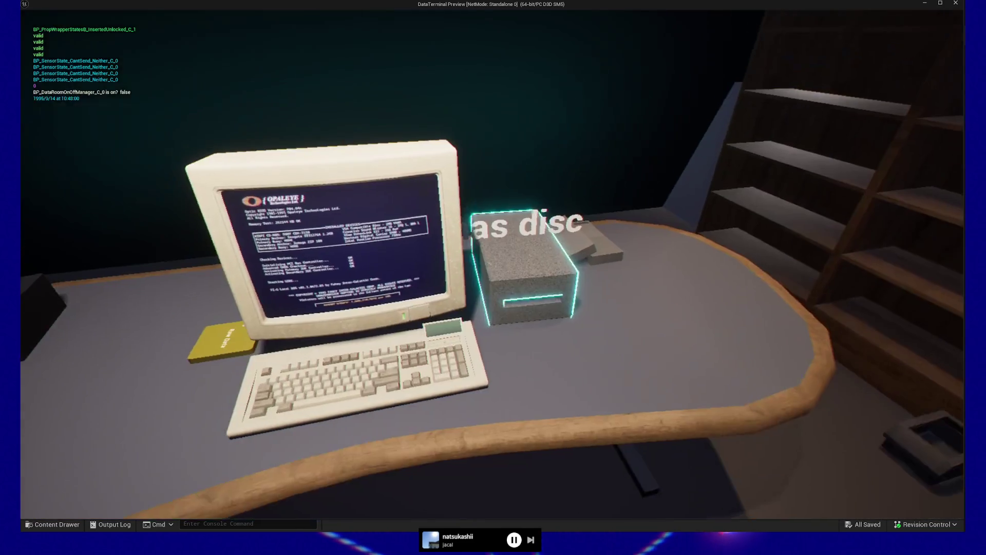
# - Eject and drop the Cleaned Data disc, then quit the preview from the pause menu
pyautogui.click(491, 264)
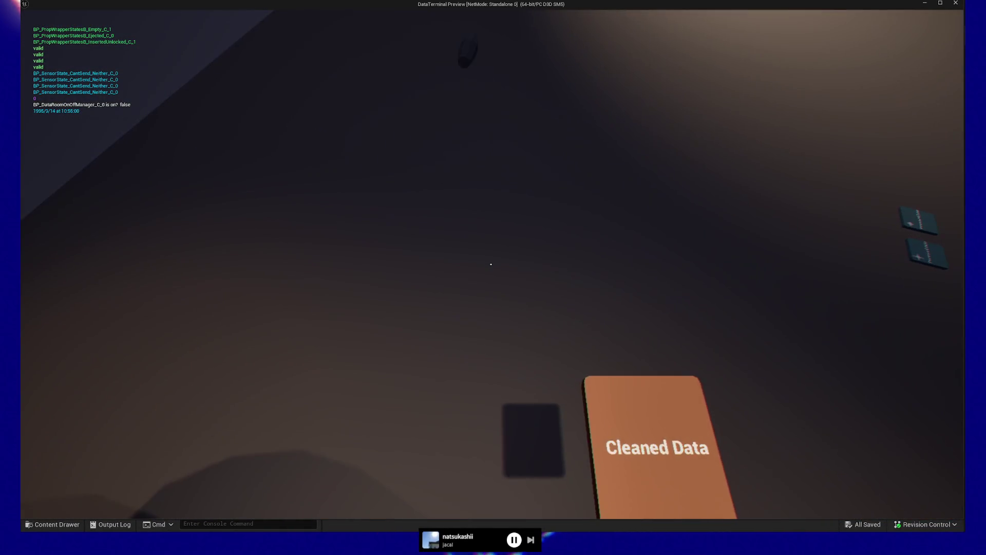
pyautogui.click(491, 264)
pyautogui.press('Escape')
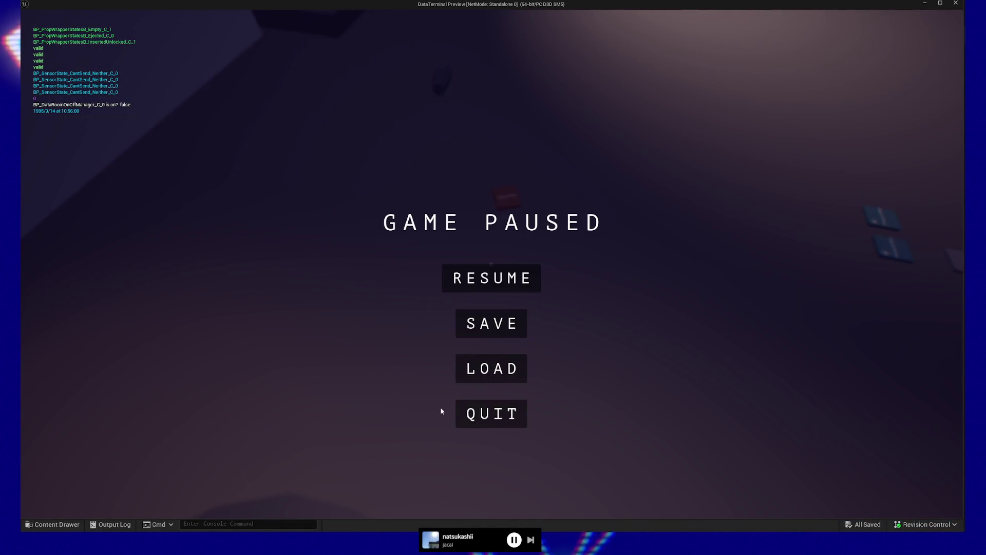
pyautogui.click(481, 413)
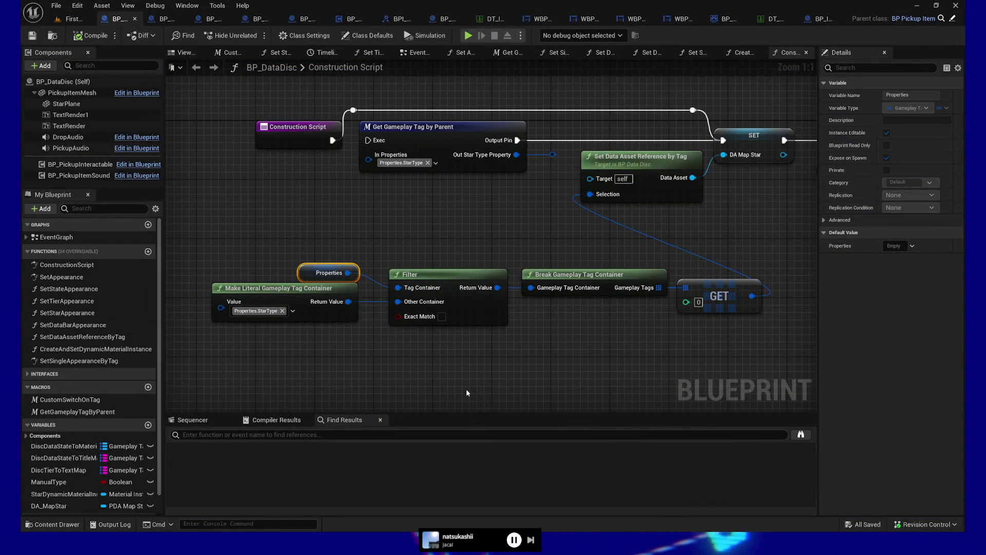
# - Select all Construction Script nodes and wrap them in a comment titled 'FIXME: Breaks on engine start'
pyautogui.scroll(-1, 457, 239)
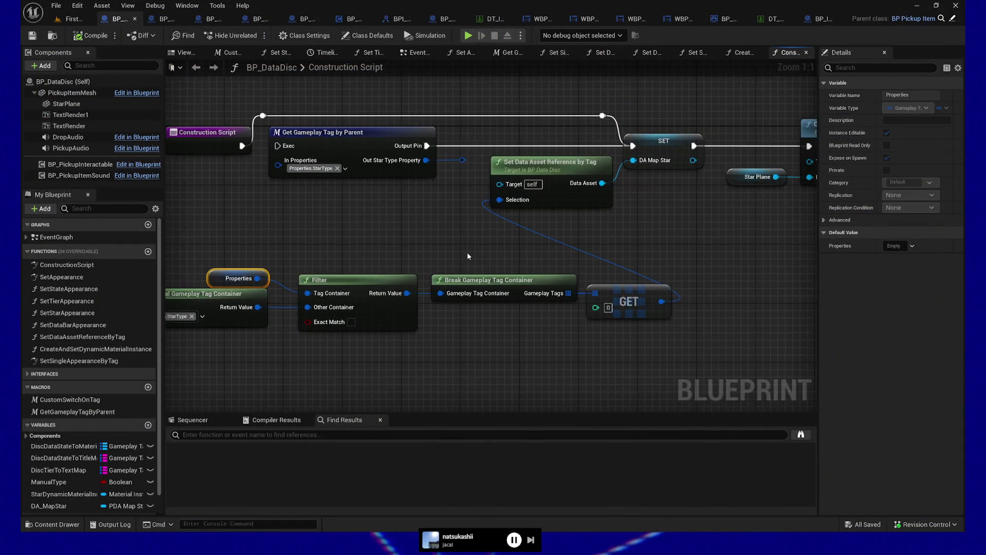
pyautogui.scroll(-1, 501, 255)
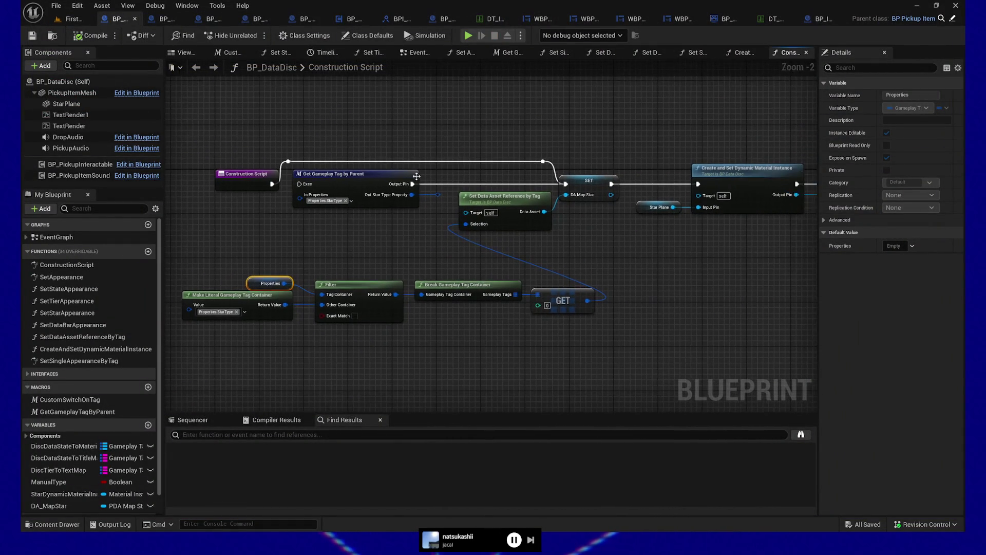
pyautogui.moveTo(203, 137)
pyautogui.mouseDown()
pyautogui.moveTo(268, 221)
pyautogui.moveTo(633, 361)
pyautogui.mouseUp()
pyautogui.write('c')
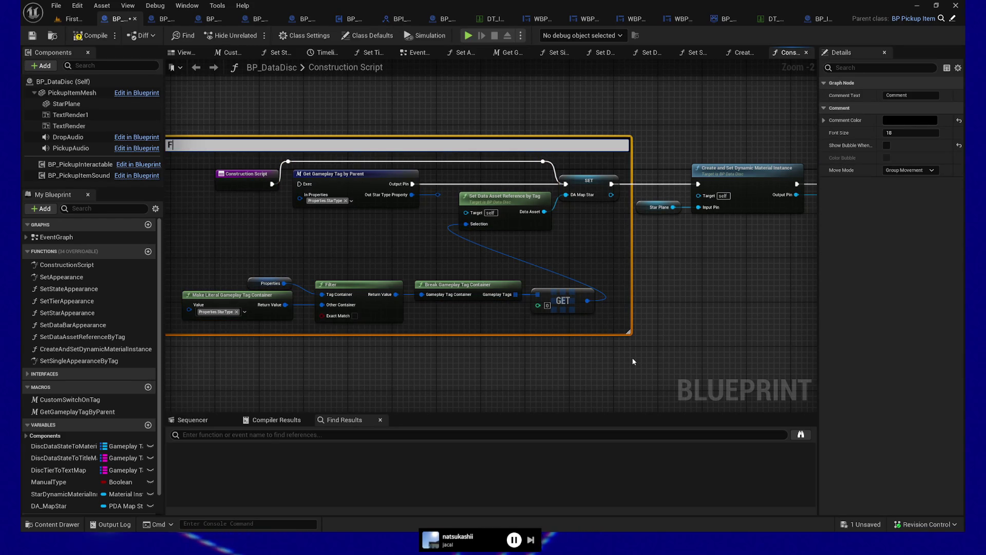
pyautogui.write('E:')
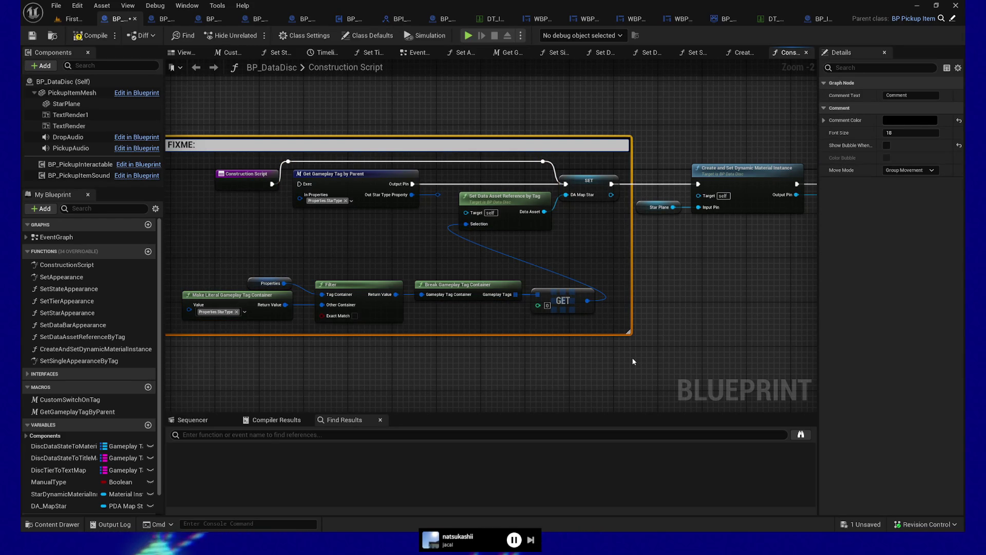
pyautogui.hotkey('shift', 'Return')
pyautogui.write('Breaks on engine star')
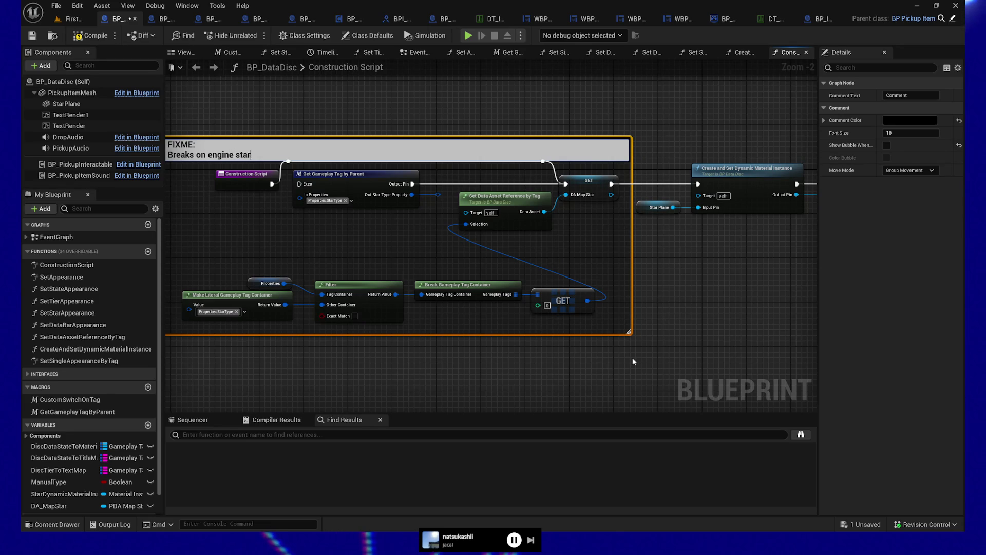
pyautogui.write('t')
pyautogui.press('Return')
# - Centre the view on the FIXME comment and raise its top edge
pyautogui.press('Home')
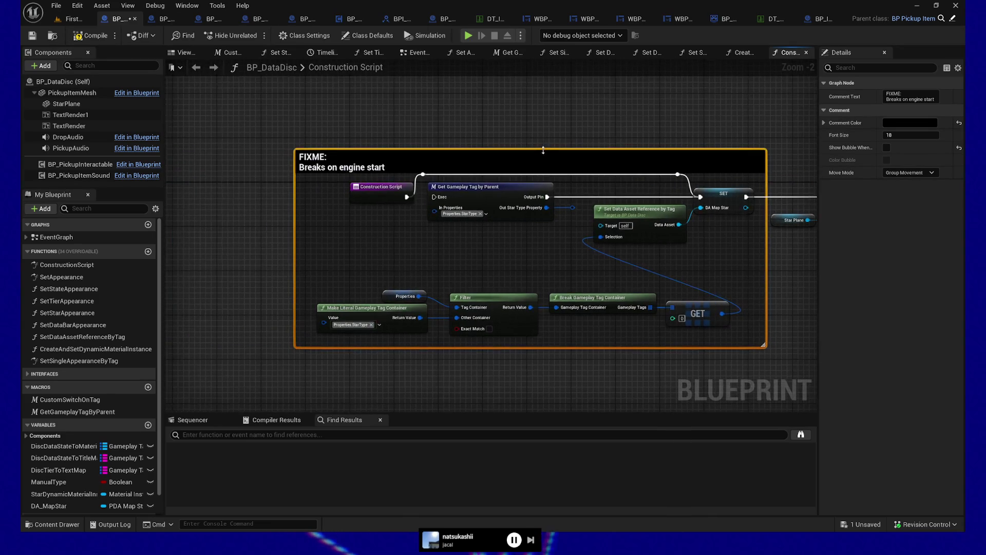
pyautogui.click(543, 149)
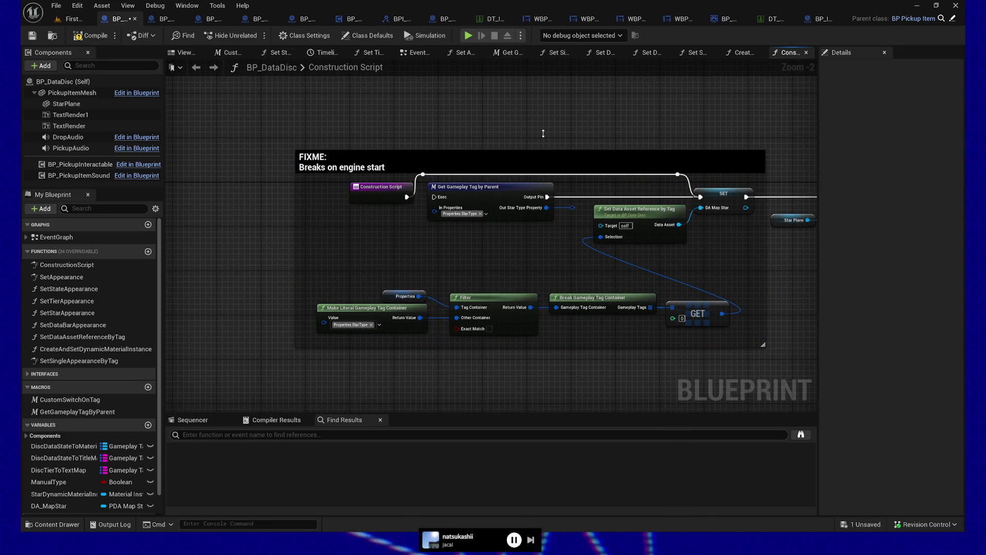
pyautogui.click(524, 154)
pyautogui.click(524, 149)
pyautogui.moveTo(524, 150); pyautogui.dragTo(524, 121)
# - Set the FIXME comment's colour to pink and save BP_DataDisc
pyautogui.click(512, 141)
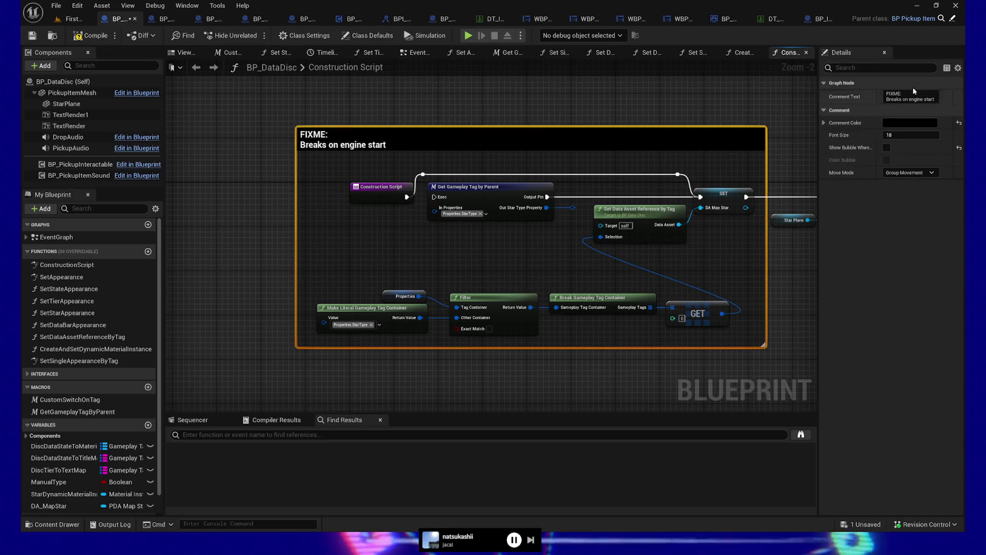
pyautogui.click(904, 122)
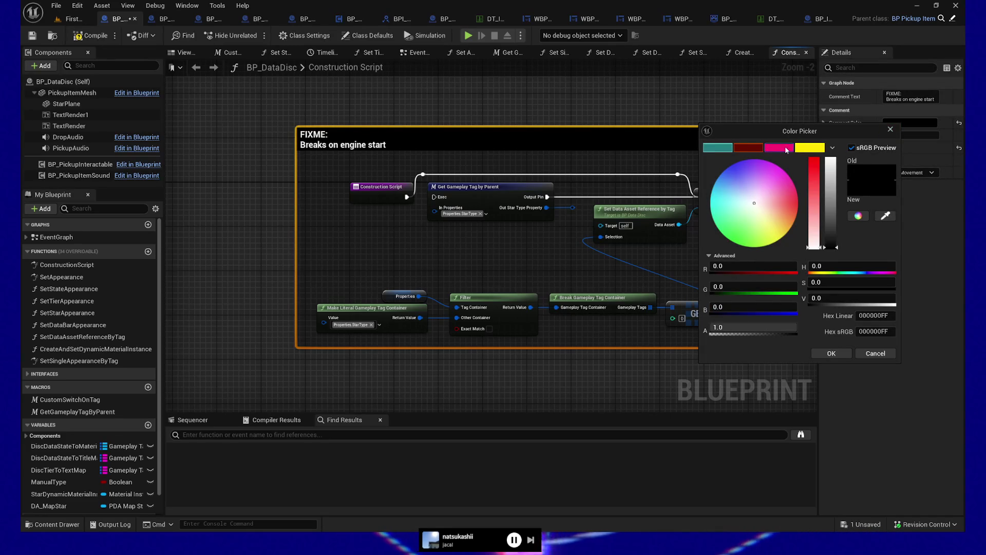
pyautogui.click(780, 148)
pyautogui.click(445, 96)
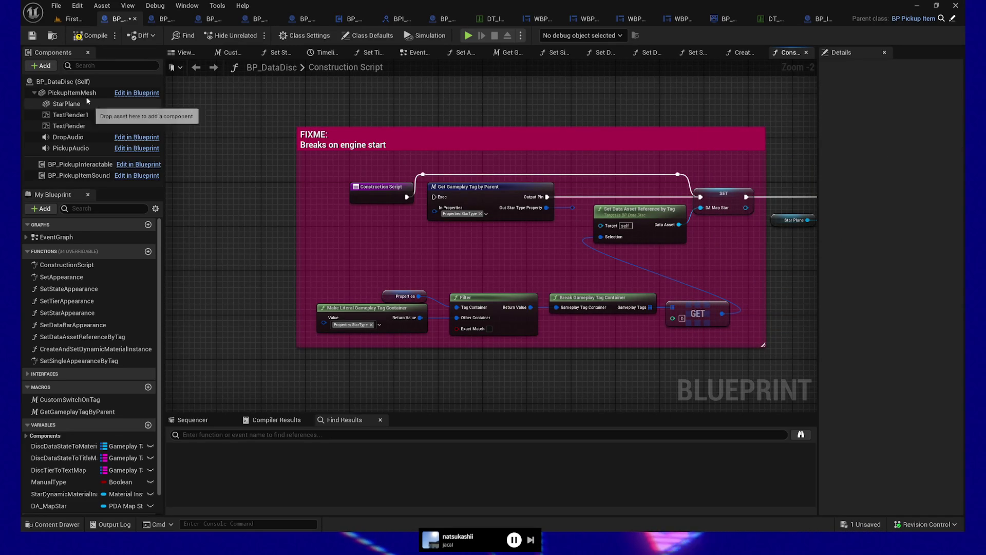
pyautogui.click(30, 38)
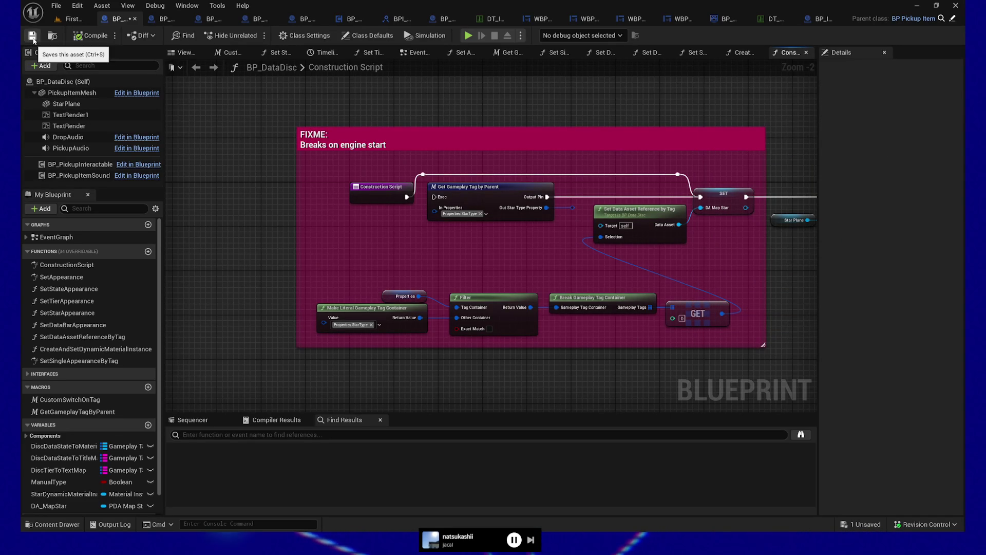
pyautogui.click(165, 20)
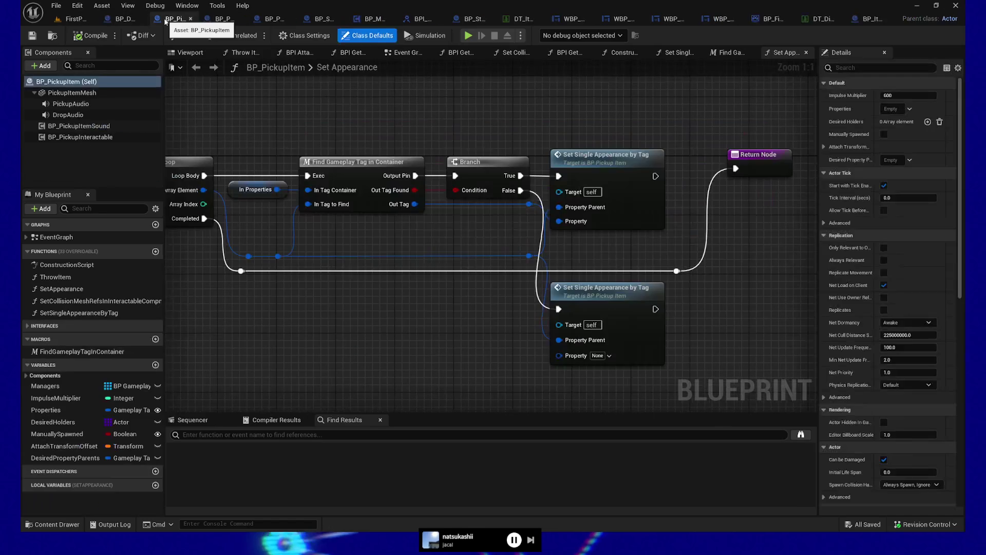
# - Cycle through the BP_DataDisc and BP_ItemTeleporterPanel tabs, then close the teleporter panel to show DT_Difficulty
pyautogui.scroll(3, 442, 107)
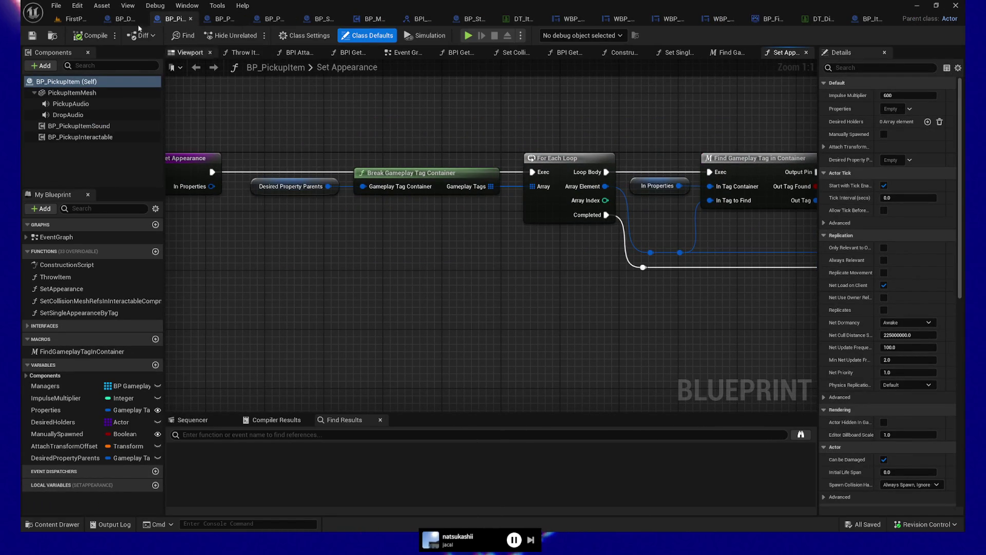
pyautogui.click(118, 19)
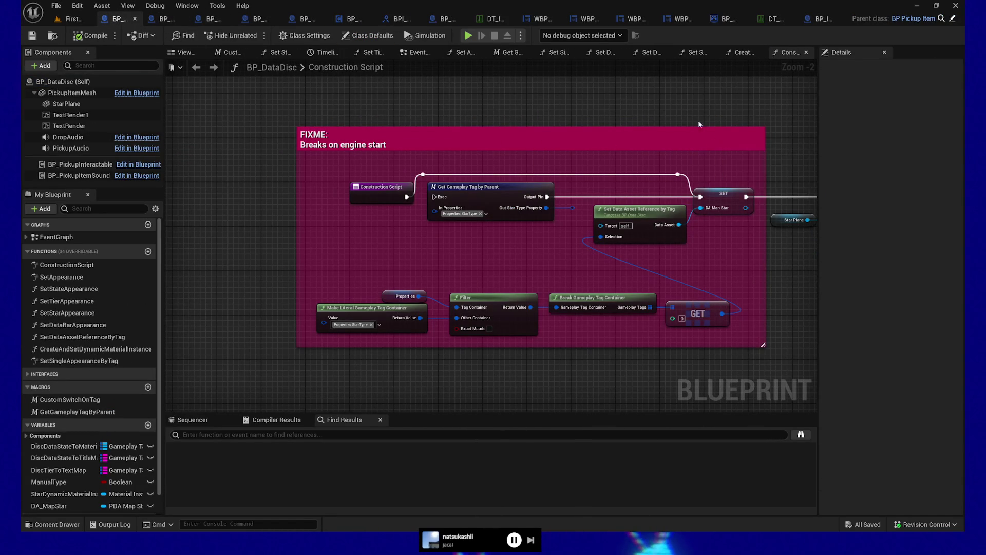
pyautogui.click(831, 23)
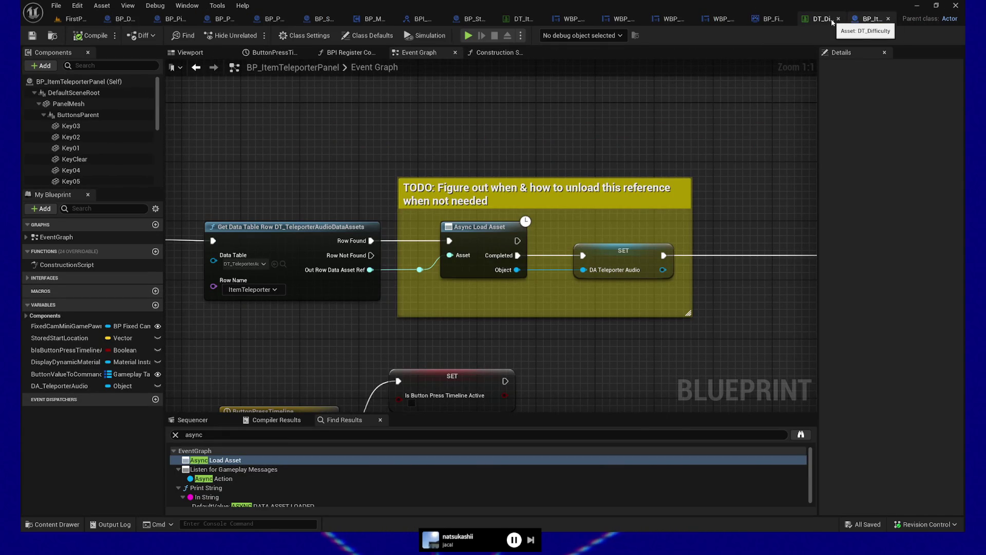
pyautogui.click(891, 21)
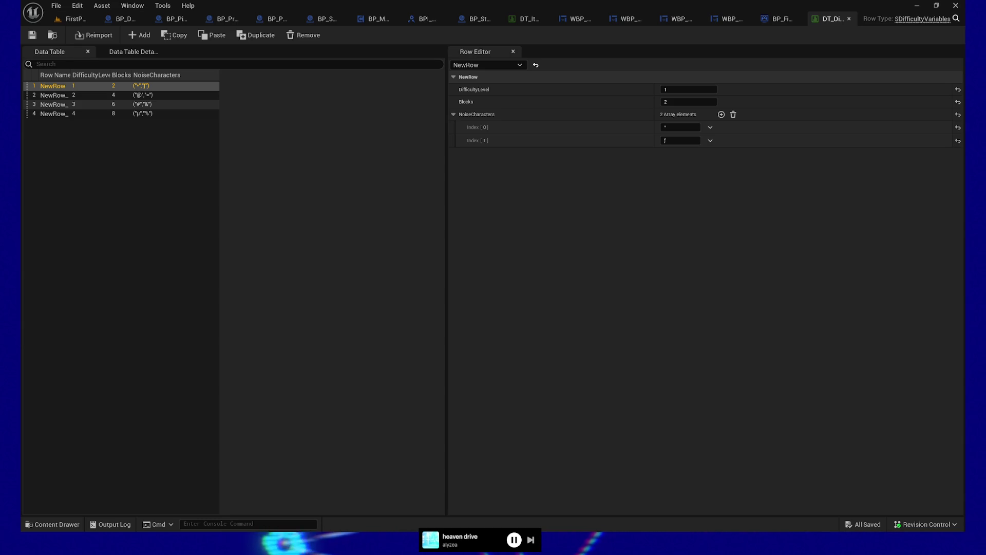
# - Play From Here on a floor spot, quit, then launch a standalone preview from BP_DataDisc
pyautogui.click(72, 18)
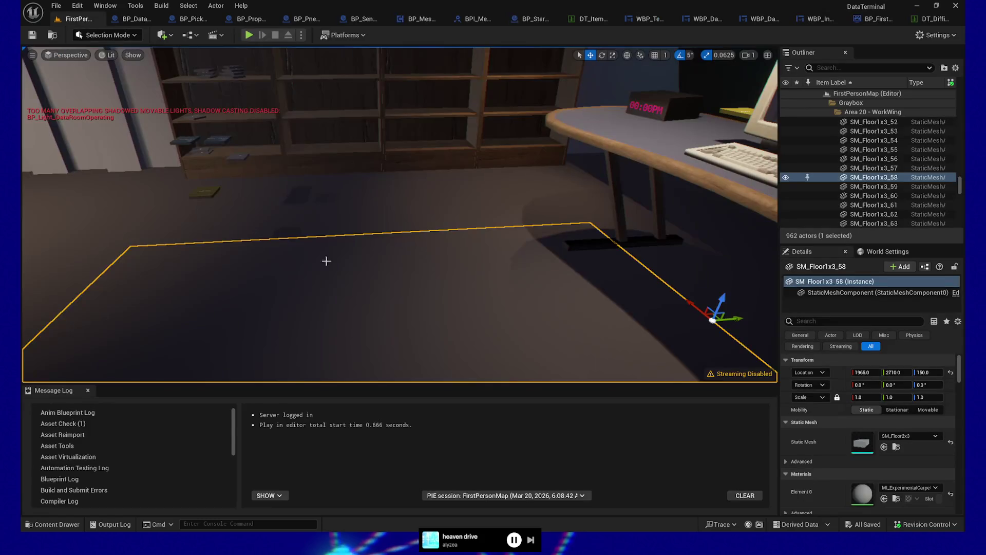
pyautogui.rightClick(410, 307)
pyautogui.click(388, 336)
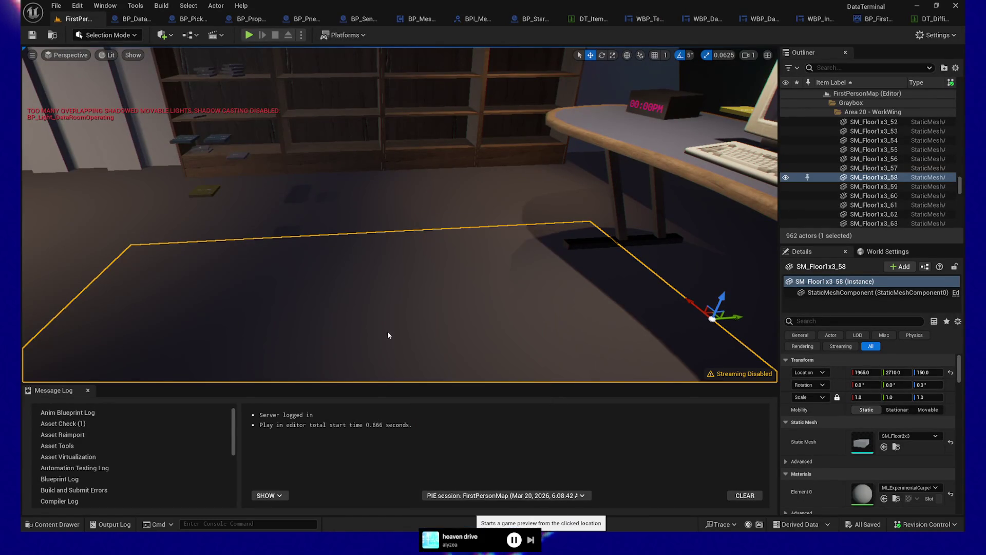
pyautogui.press('Escape')
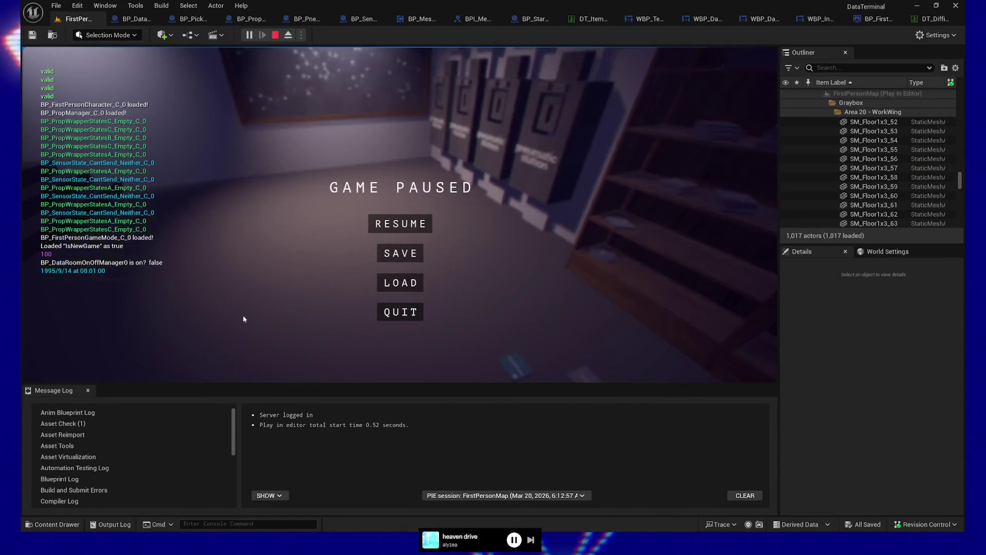
pyautogui.click(400, 311)
pyautogui.click(117, 21)
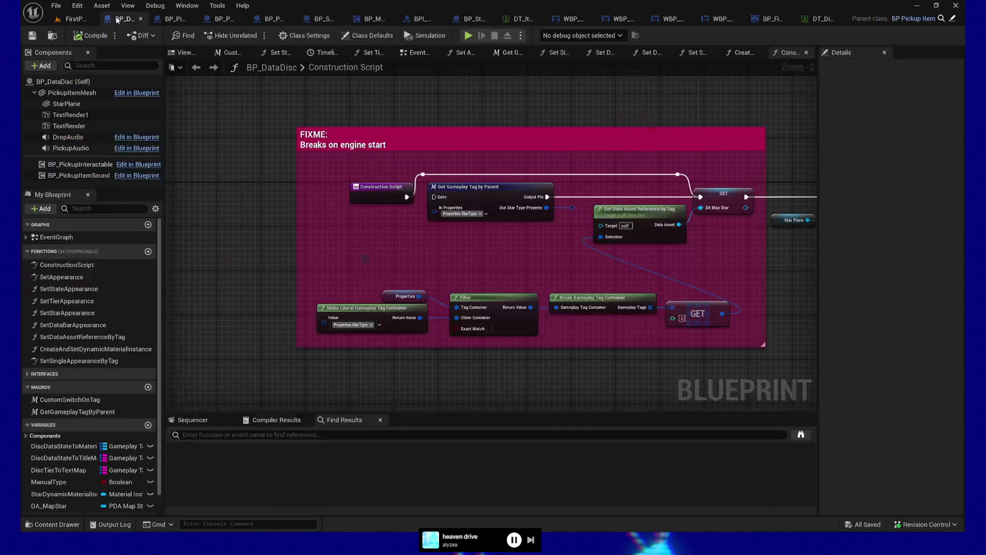
pyautogui.hotkey('alt', 'p')
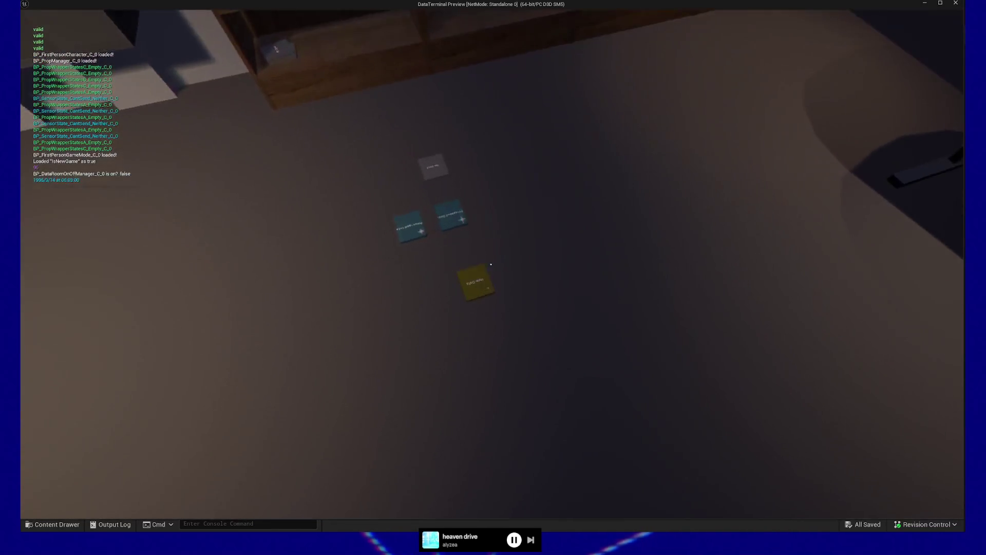
# - Pick up and insert the Raw Data disc, run the & clean-up on all data, then eject it
pyautogui.click(491, 264)
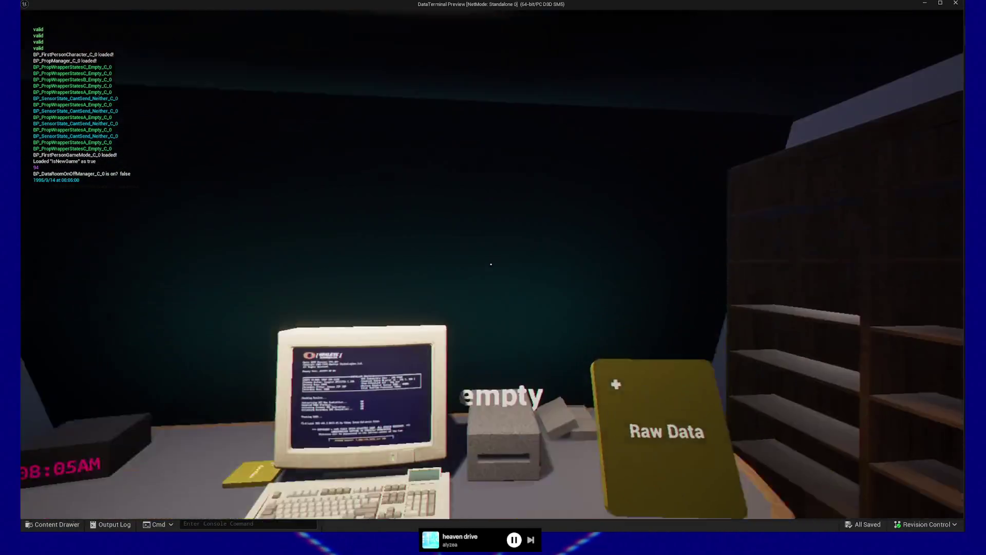
pyautogui.click(491, 264)
pyautogui.click(491, 264)
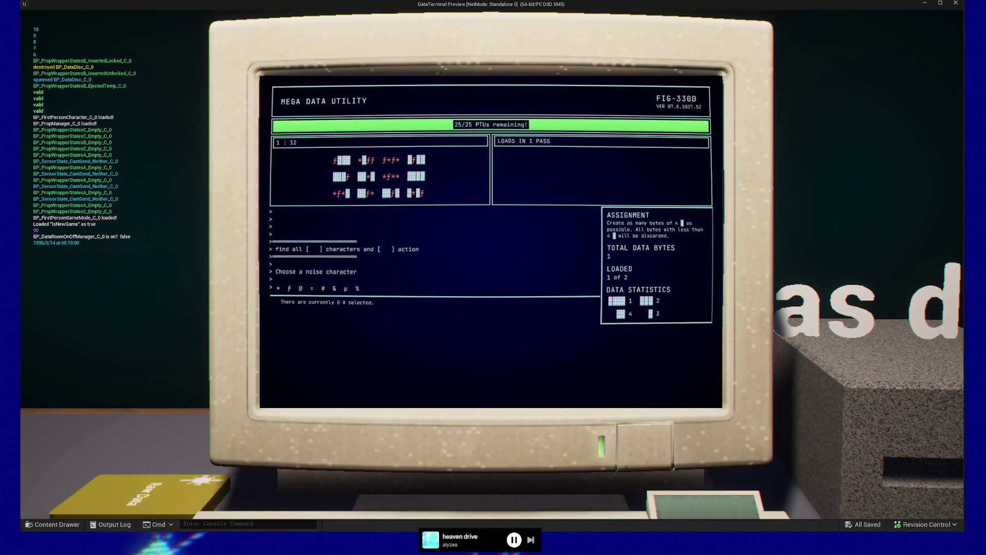
pyautogui.press('Return')
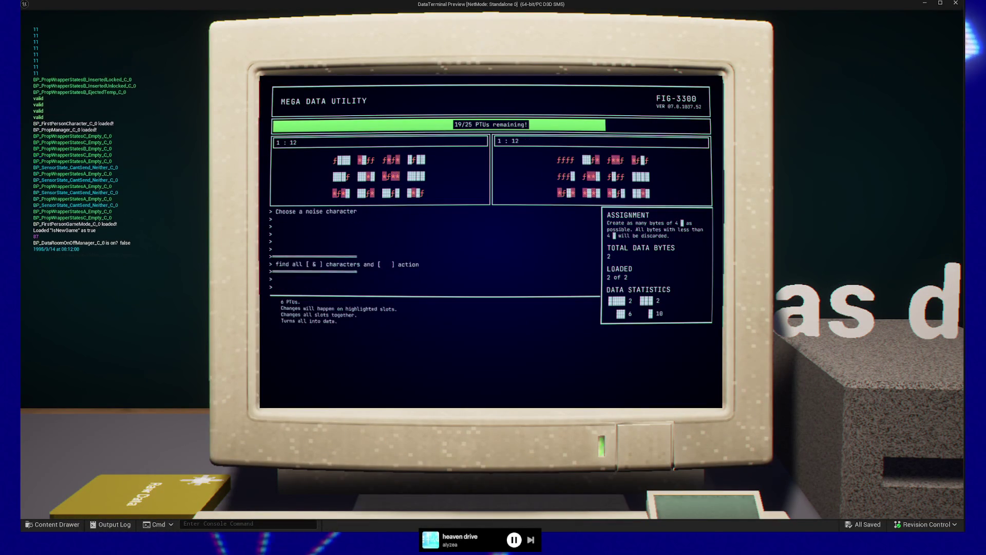
pyautogui.press('Escape')
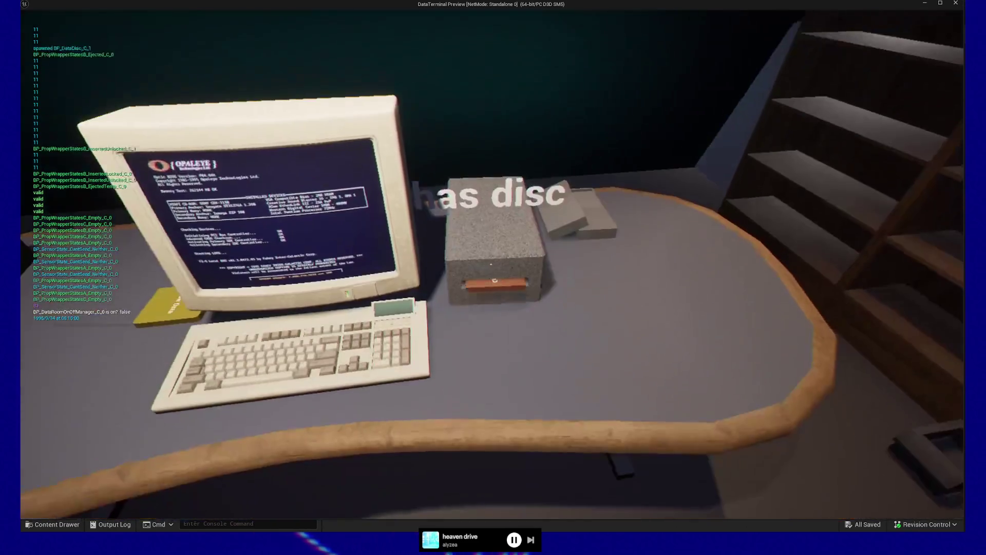
pyautogui.click(491, 264)
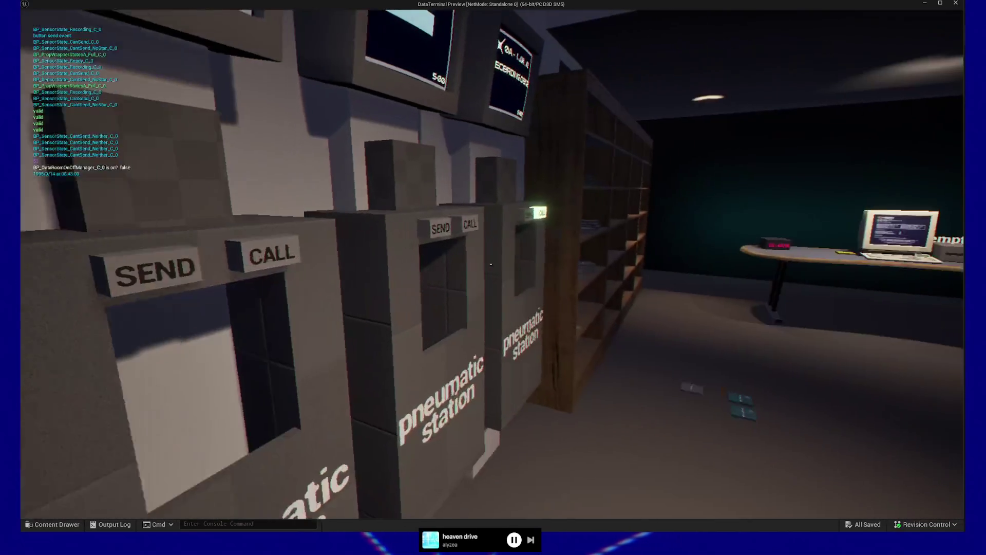
# - Call a new Raw Data disc at the pneumatic station and insert it into the desk drive
pyautogui.press('w')
pyautogui.click(494, 259)
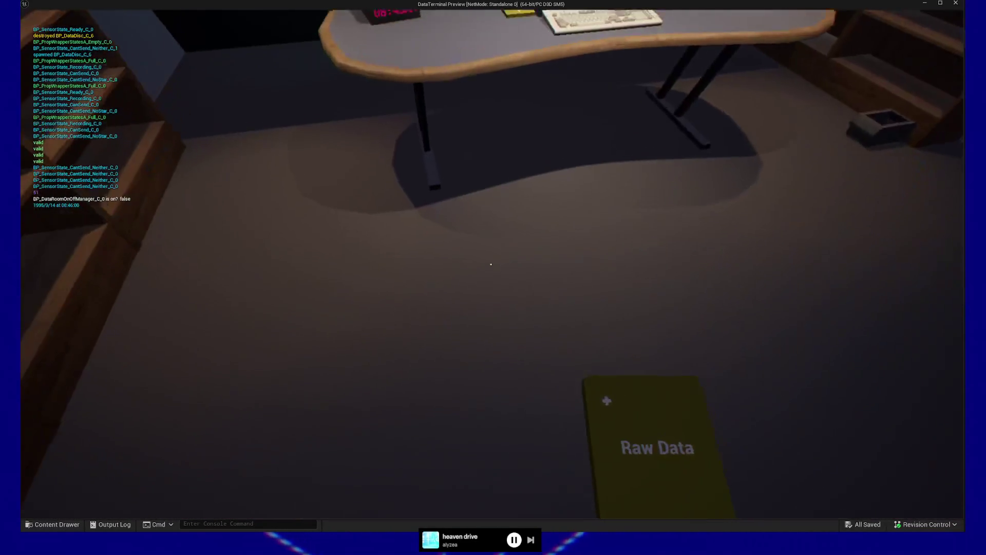
pyautogui.click(492, 264)
pyautogui.press('w')
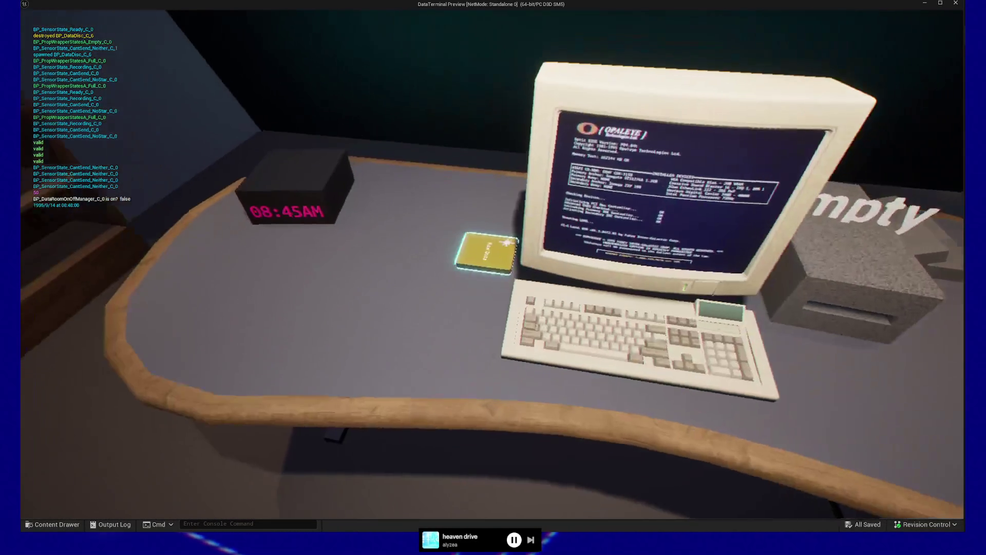
pyautogui.click(491, 264)
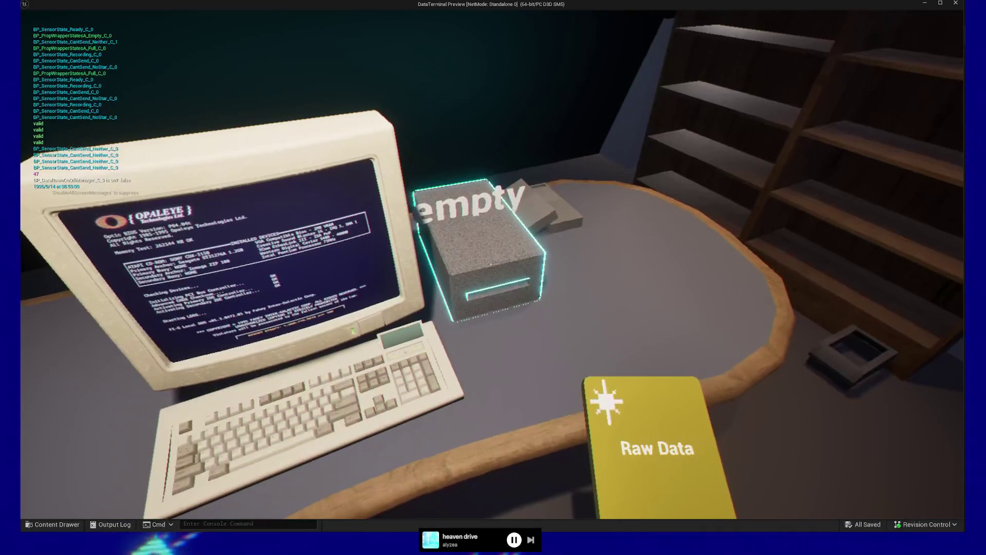
pyautogui.click(491, 264)
# - Launch MEGA DATA UTILITY, select * as noise character and clear it from all data
pyautogui.press('Right')
pyautogui.press('Right')
pyautogui.press('Return')
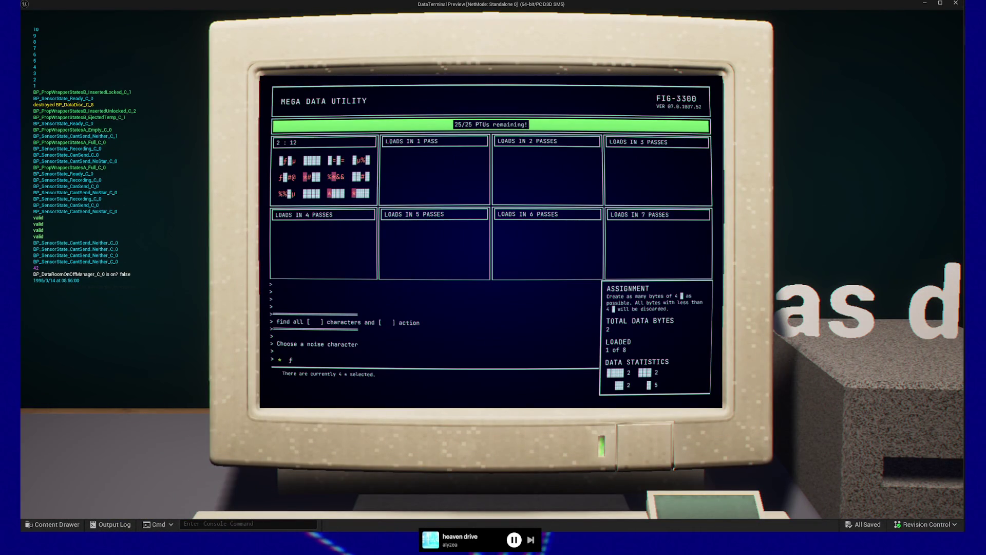
pyautogui.press('Right')
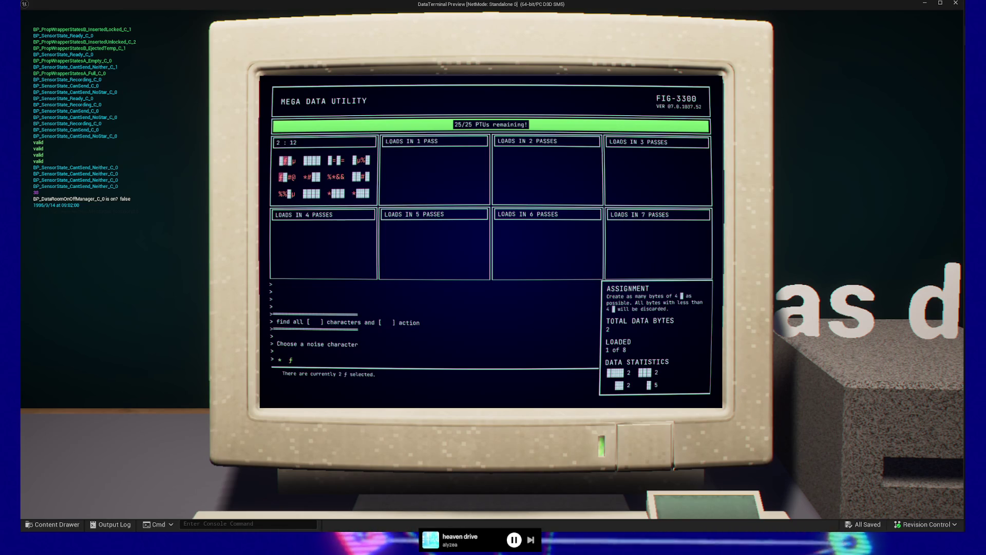
pyautogui.press('Left')
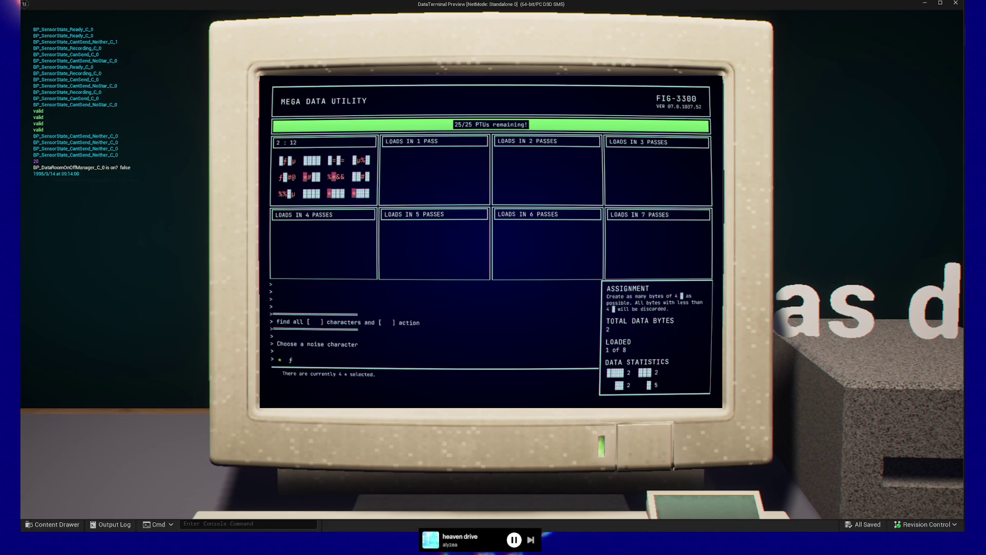
pyautogui.press('Left')
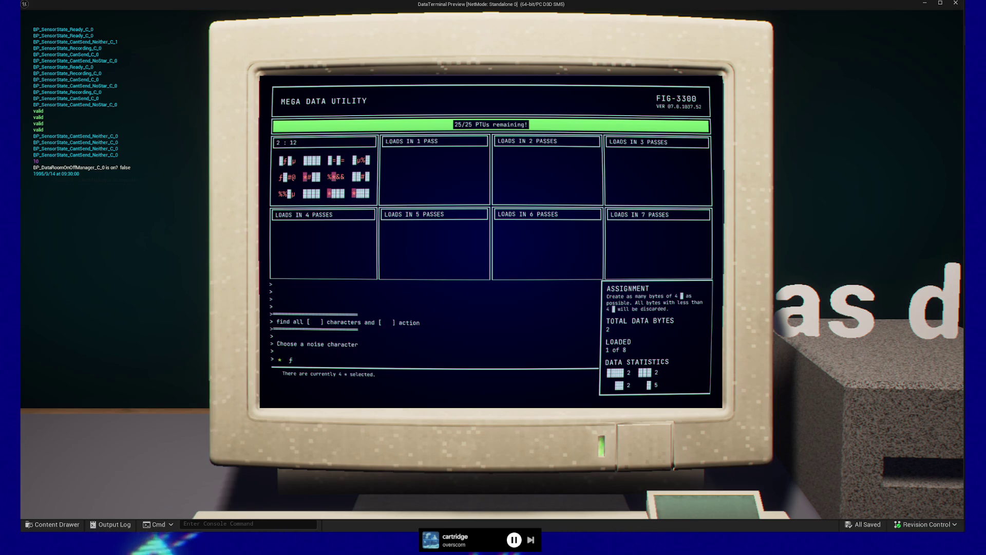
pyautogui.press('Return')
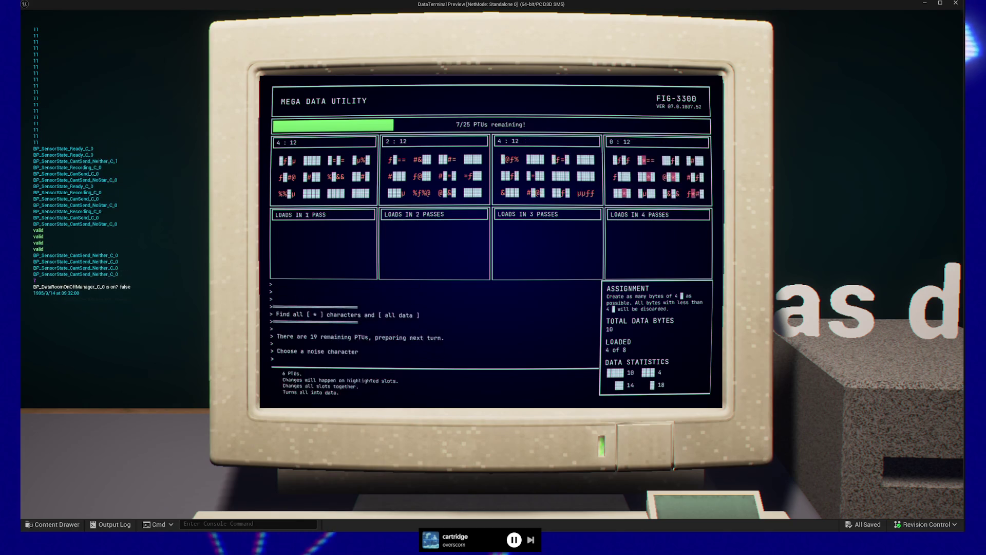
pyautogui.press('Escape')
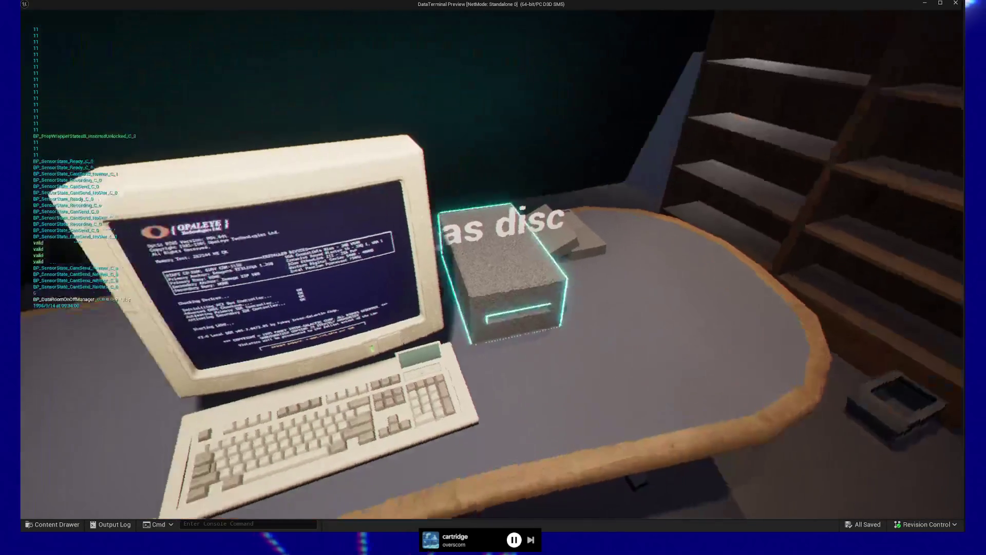
# - Eject the disc, take the Raw Data disc from station S-00, and insert it into the drive
pyautogui.click(492, 264)
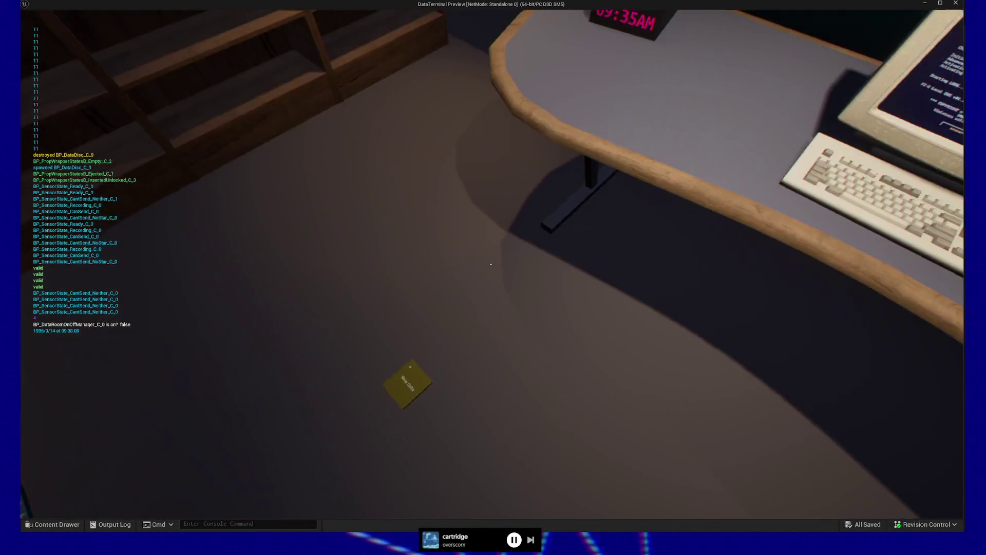
pyautogui.press('w')
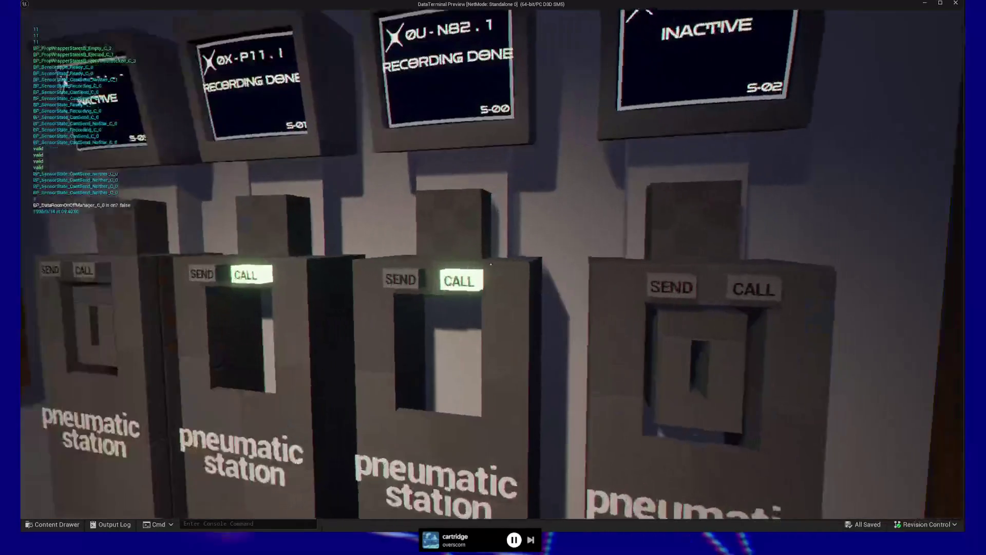
pyautogui.press('s')
pyautogui.click(491, 265)
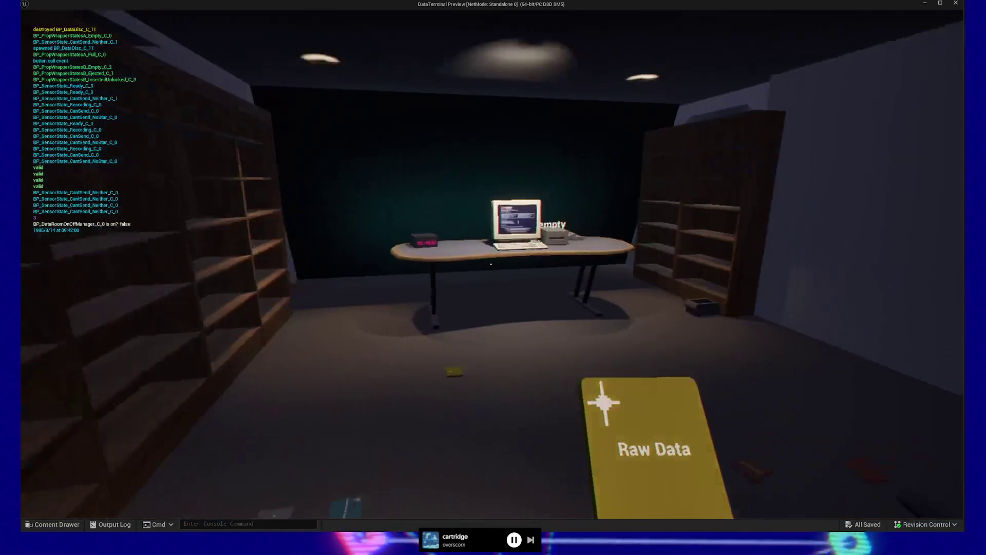
pyautogui.press('w')
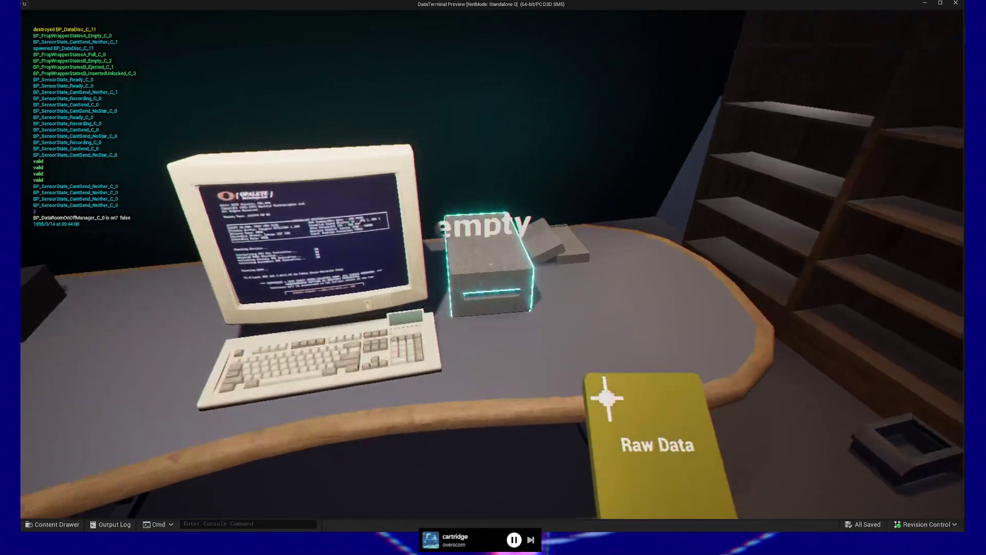
pyautogui.click(491, 264)
# - Open MEGA-data-util.exe and clear all & characters across all data
pyautogui.click(492, 265)
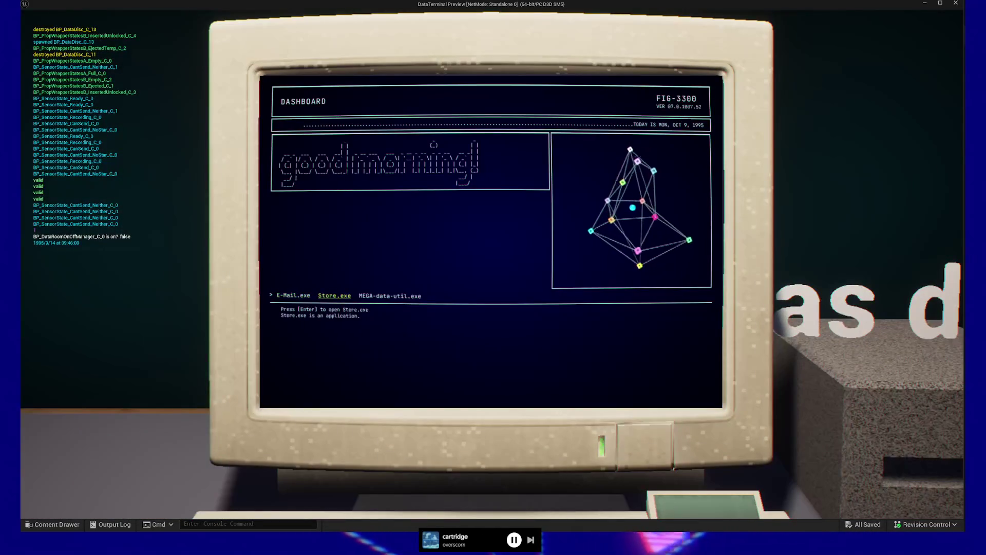
pyautogui.press('Right')
pyautogui.press('Return')
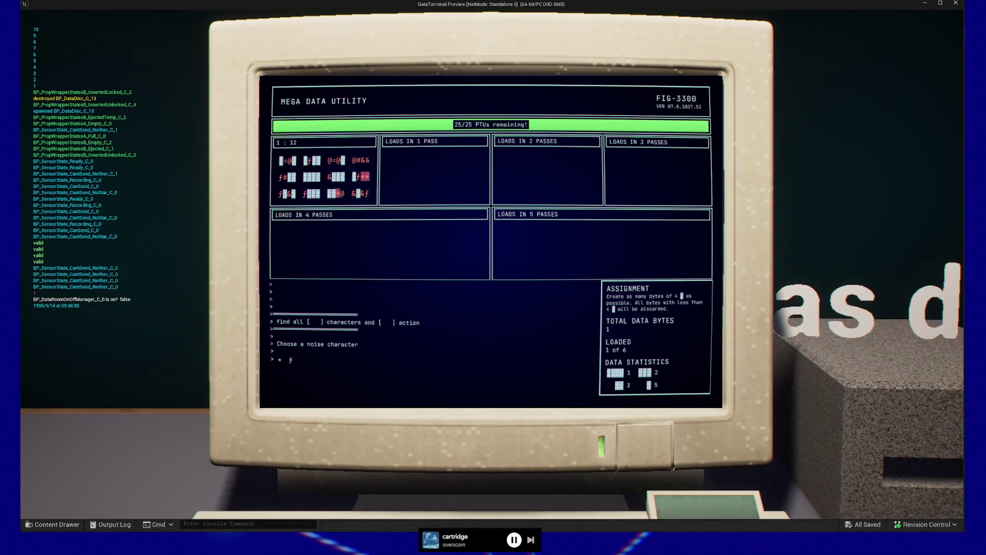
pyautogui.press('Right')
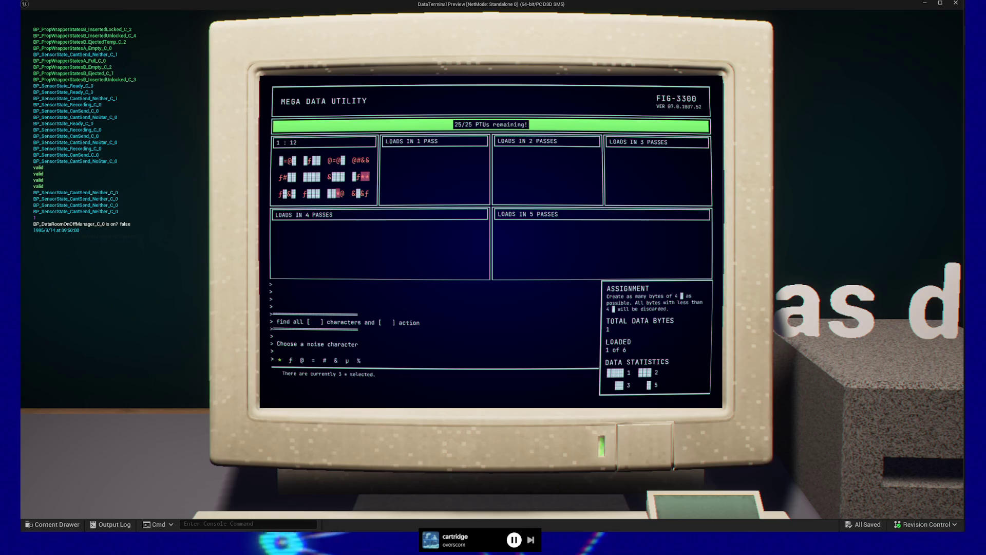
pyautogui.press('Right')
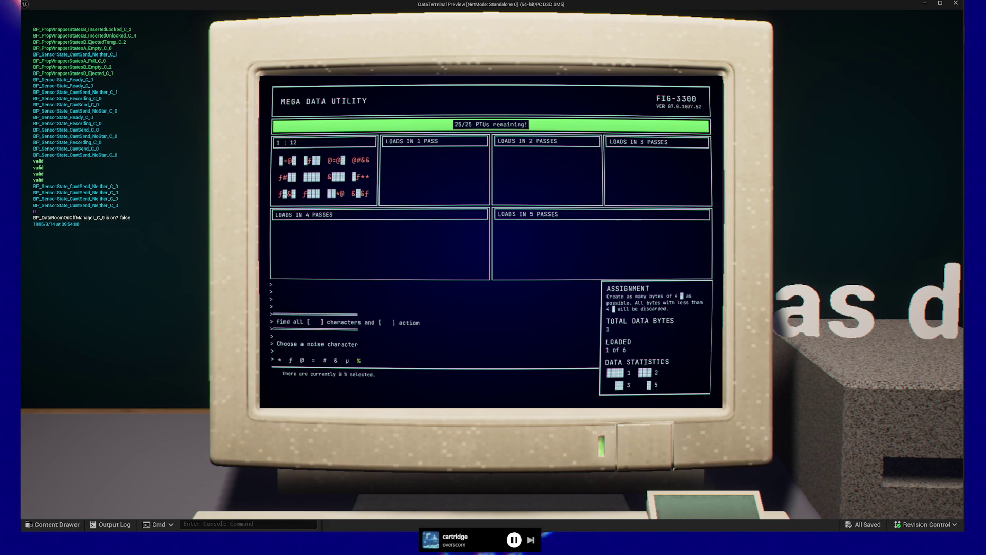
pyautogui.press('Left')
pyautogui.press('Left')
pyautogui.press('Left')
pyautogui.press('Left')
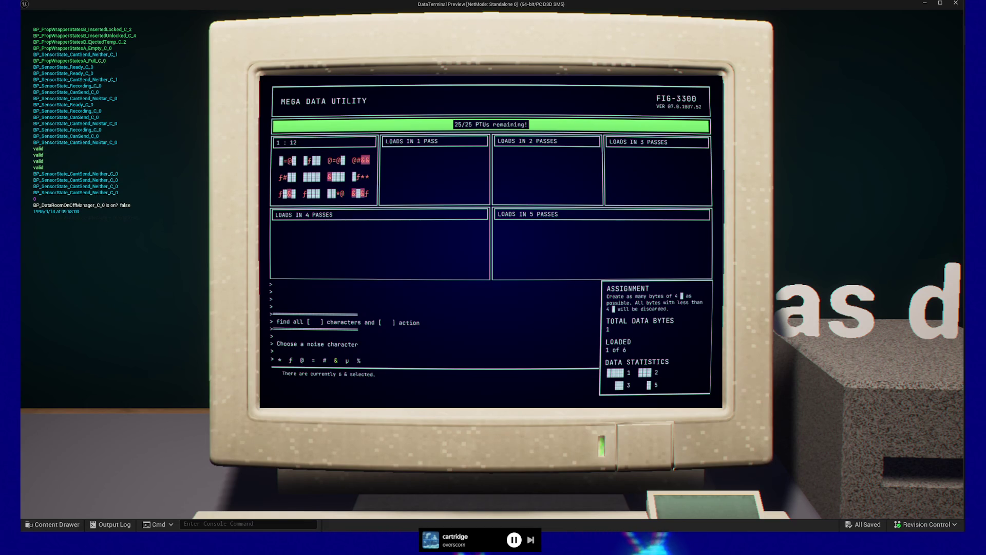
pyautogui.press('Return')
pyautogui.press('Return')
pyautogui.press('Return')
pyautogui.press('Return')
pyautogui.press('Return')
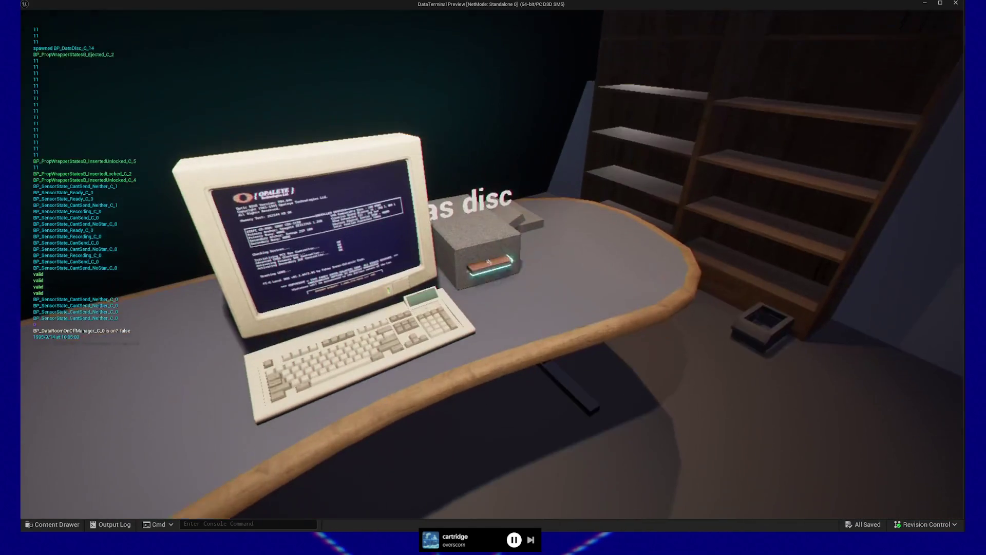
# - Eject the cleaned disc and collect a fresh Raw Data card from a pneumatic capsule
pyautogui.click(491, 264)
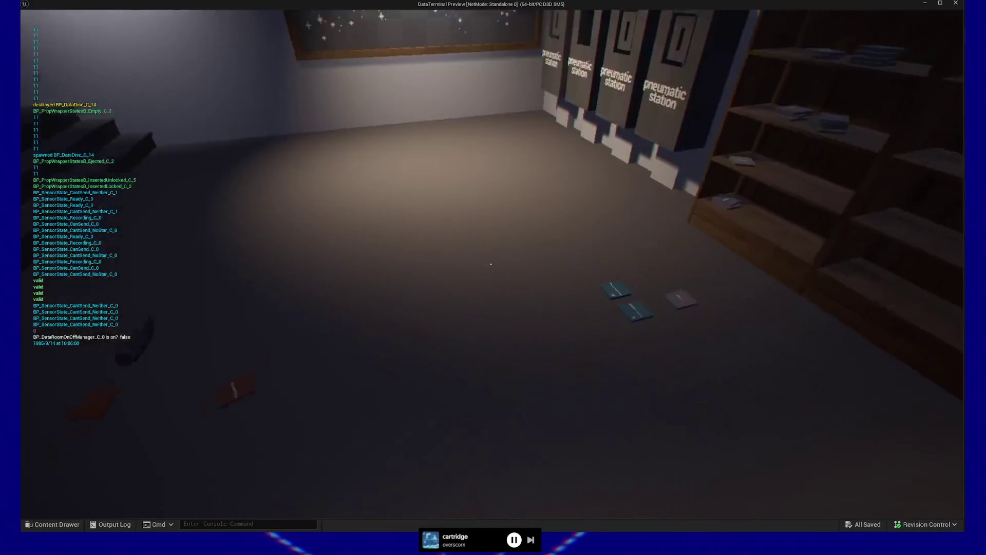
pyautogui.press('w')
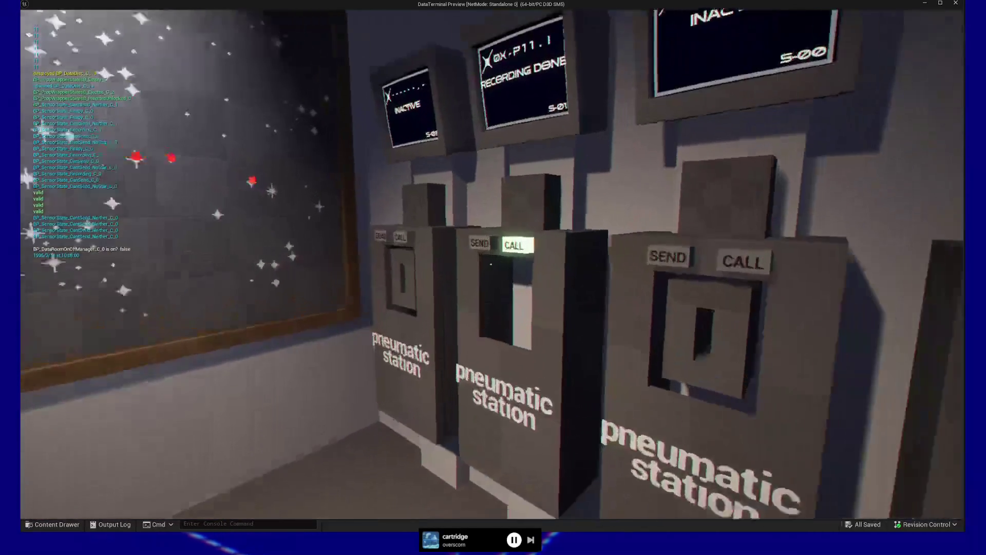
pyautogui.click(491, 264)
pyautogui.click(491, 264)
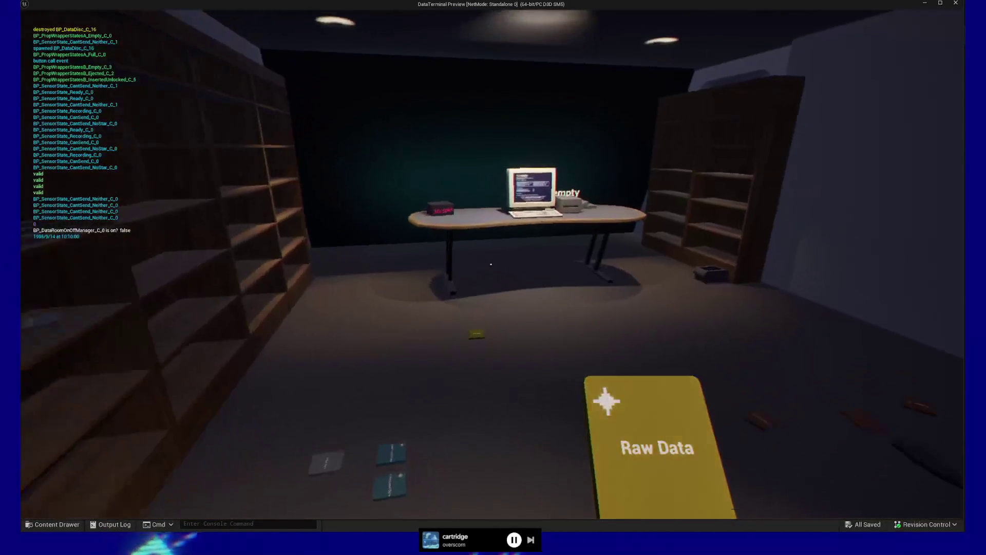
# - Insert the Raw Data card into the desk drive and launch MEGA-data-util.exe
pyautogui.press('w')
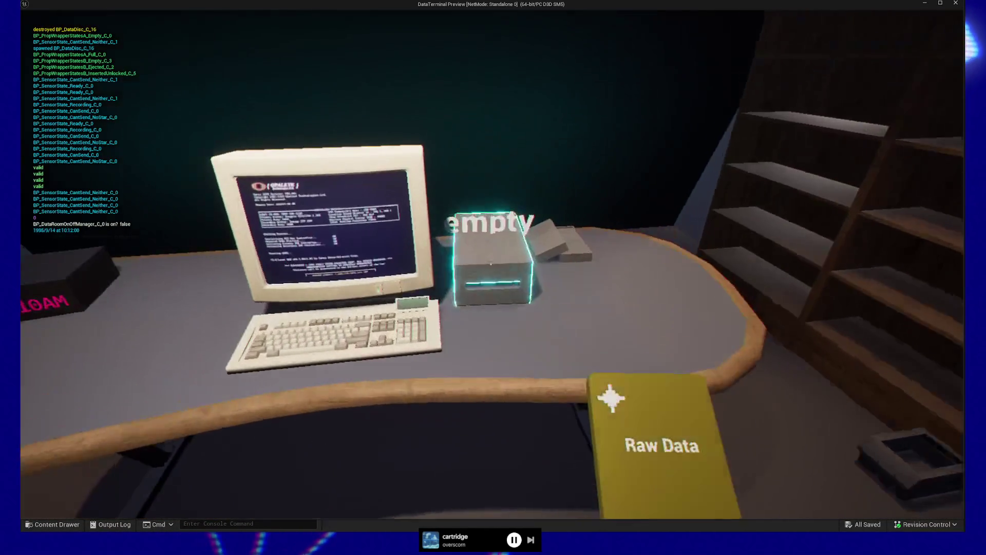
pyautogui.click(491, 264)
pyautogui.click(492, 264)
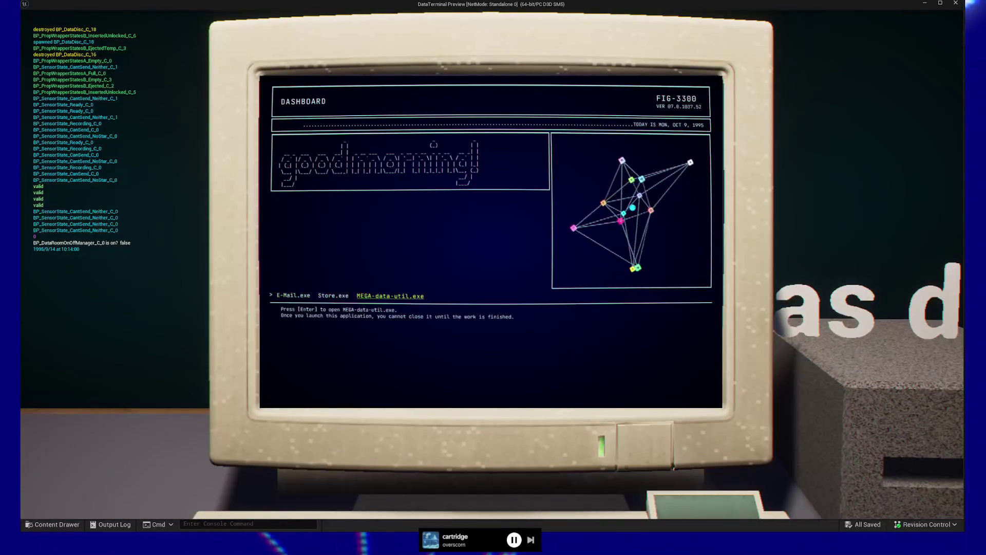
pyautogui.press('Return')
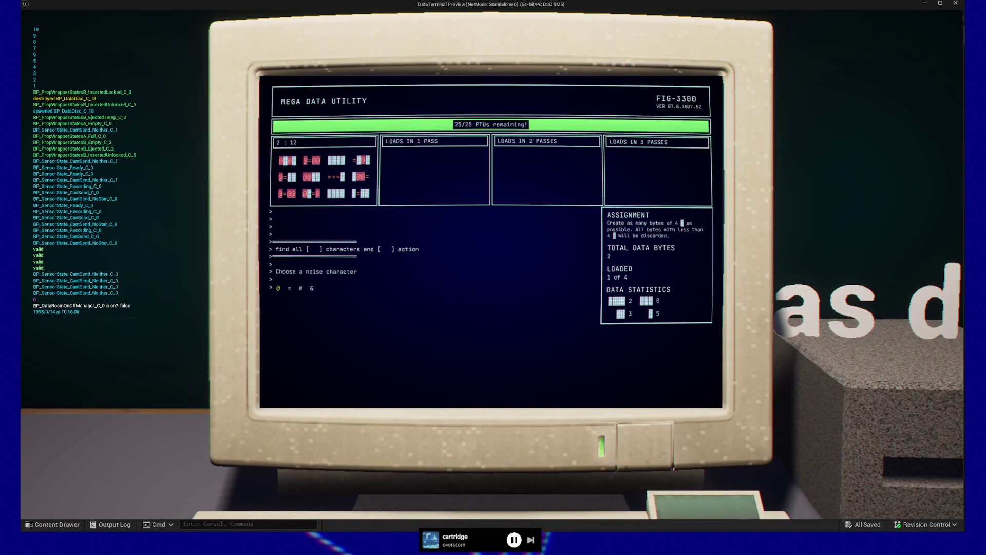
# - Compare the #, @ and & counts, then apply all data to the = characters
pyautogui.click(300, 288)
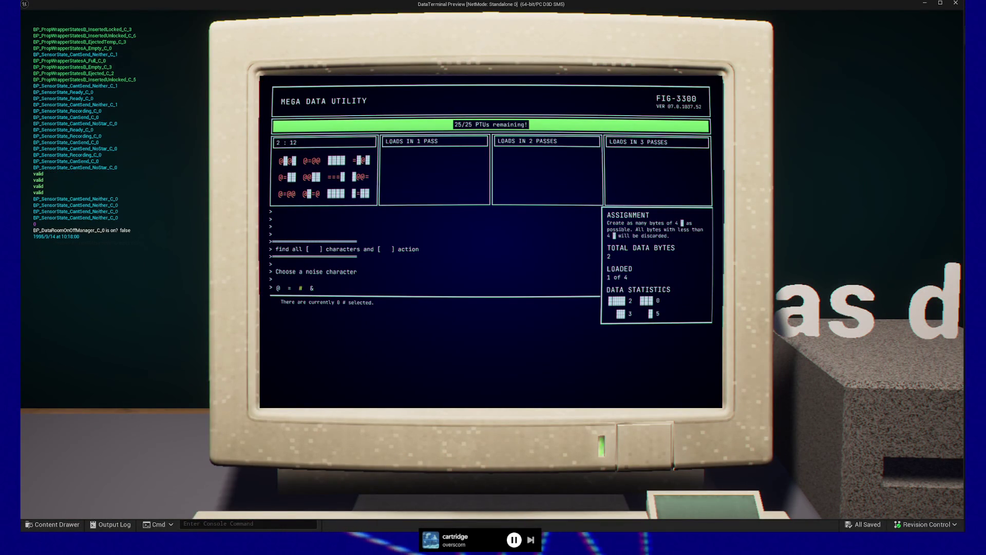
pyautogui.click(278, 288)
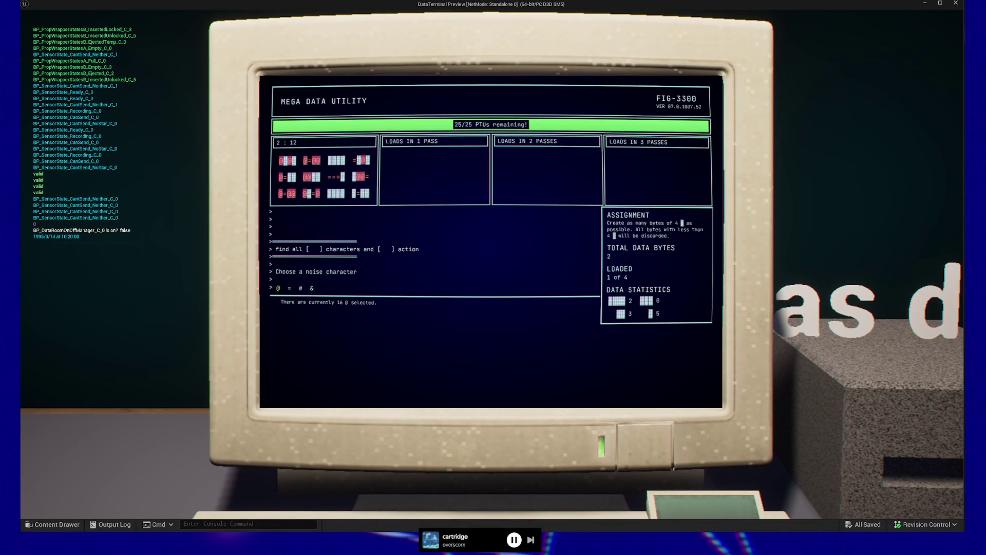
pyautogui.click(311, 288)
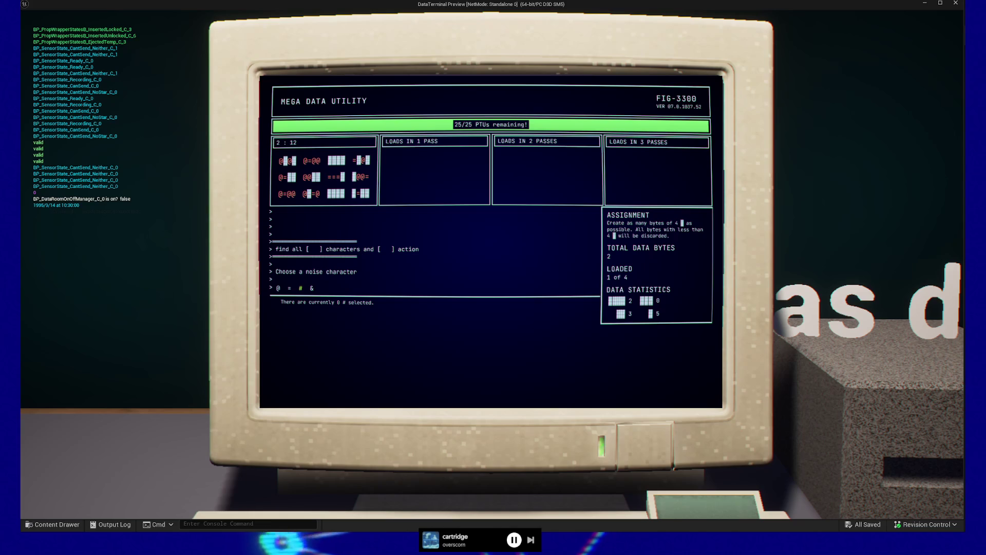
pyautogui.click(311, 288)
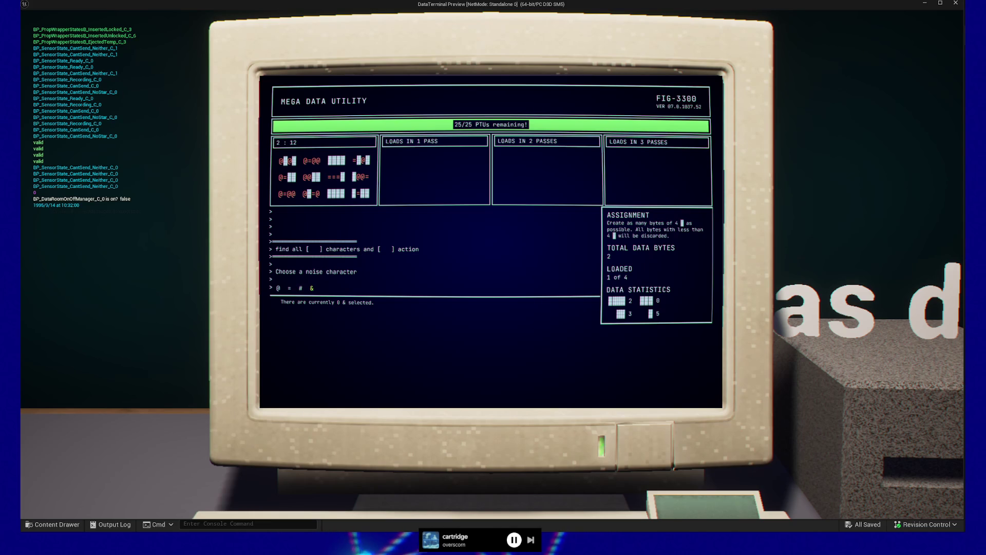
pyautogui.click(300, 288)
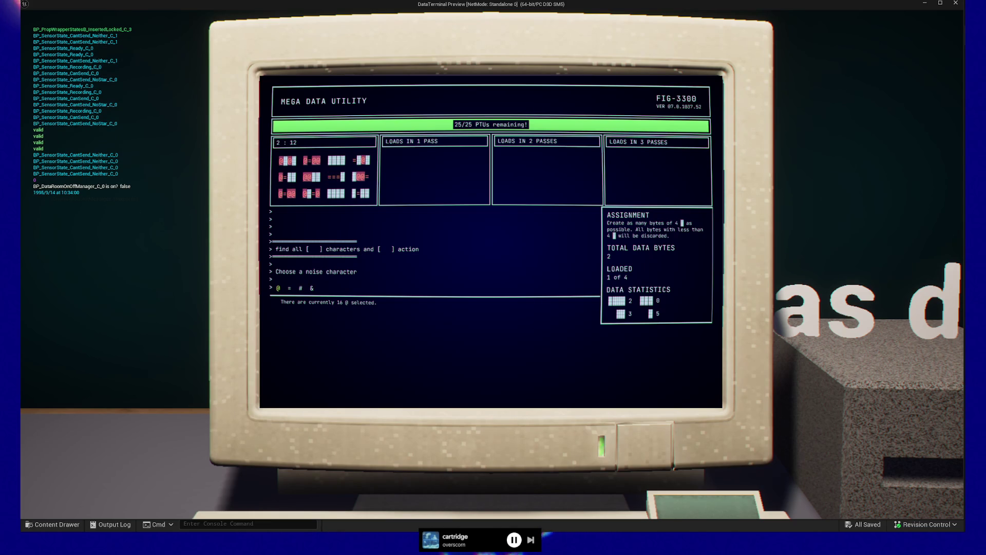
pyautogui.click(301, 288)
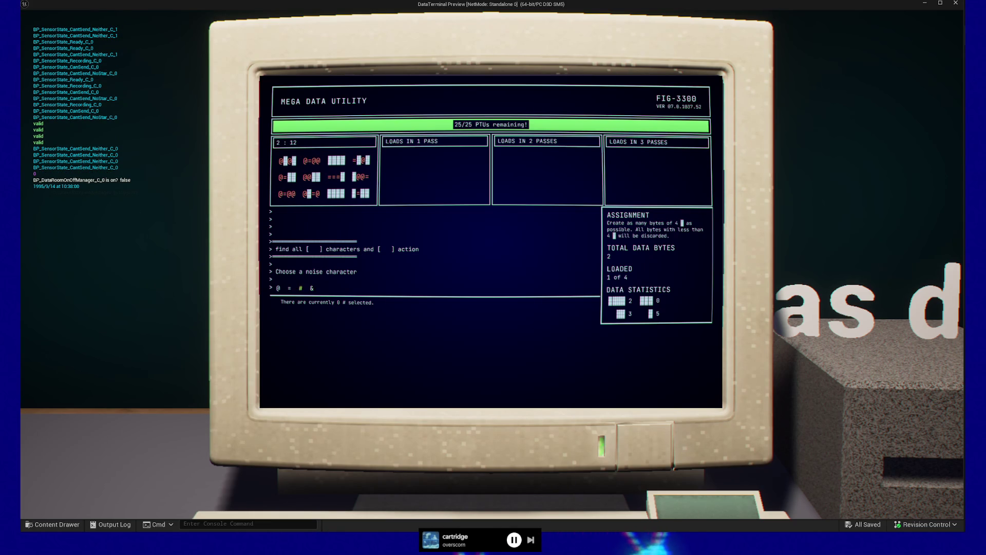
pyautogui.click(289, 289)
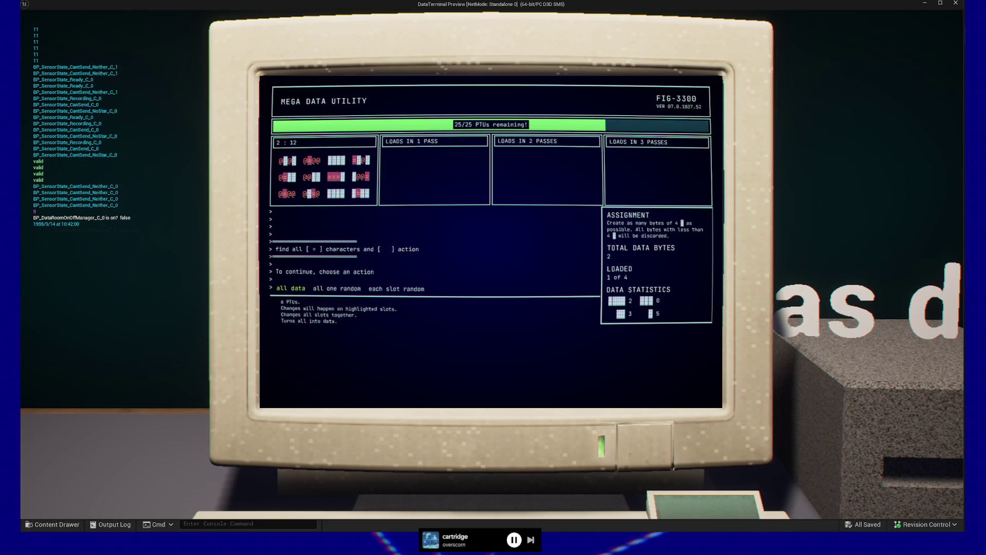
pyautogui.press('Return')
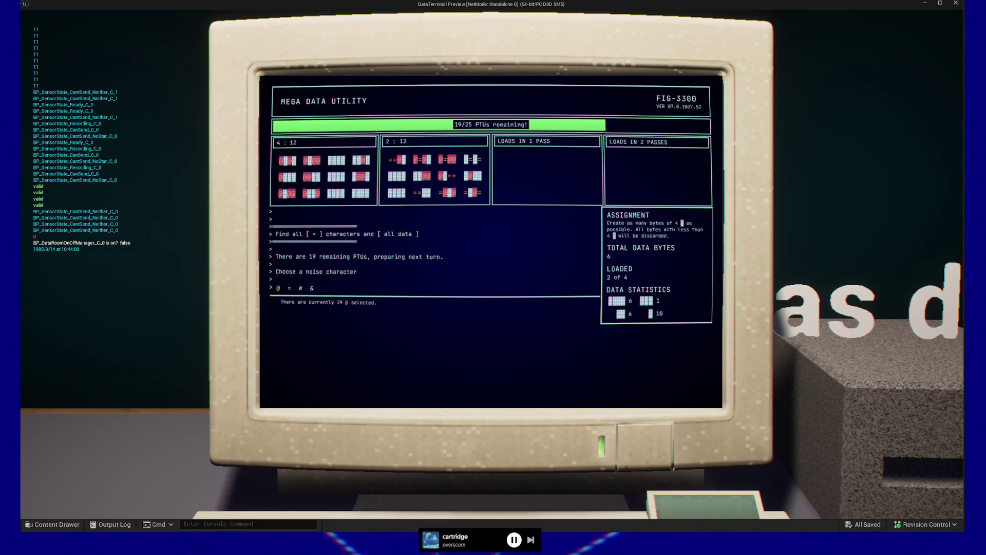
# - Run all one random on @, clear every =, and finish with 41 bytes worth $205.00
pyautogui.click(289, 288)
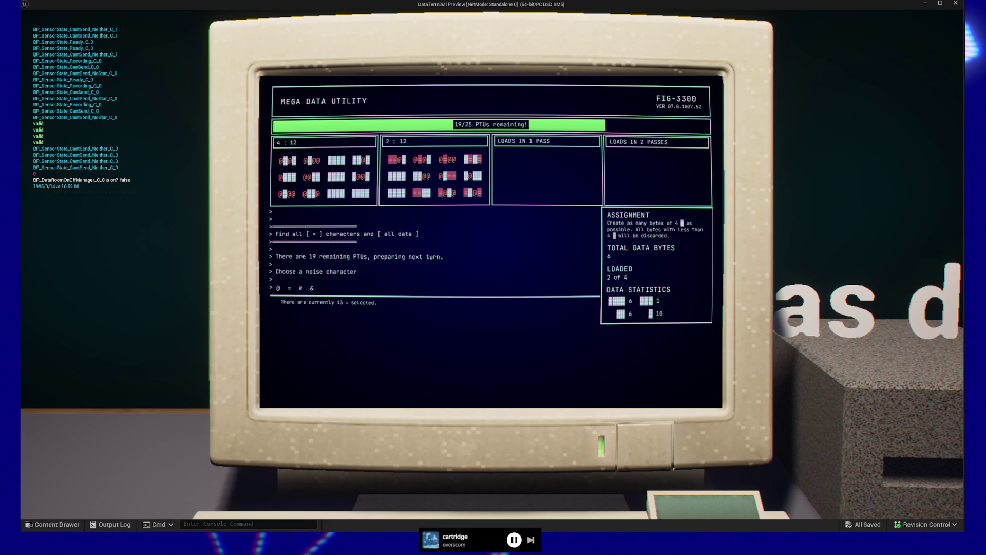
pyautogui.press('Return')
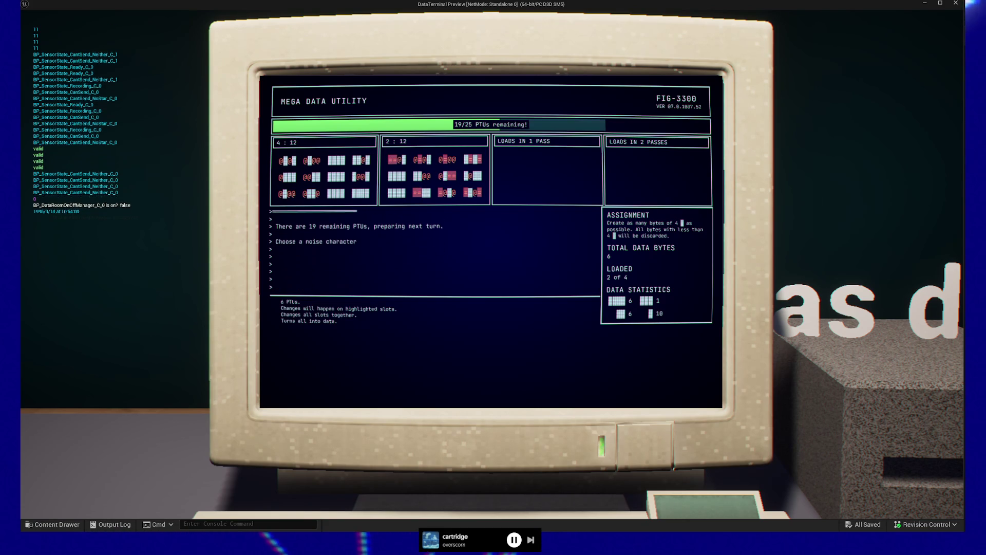
pyautogui.press('Right')
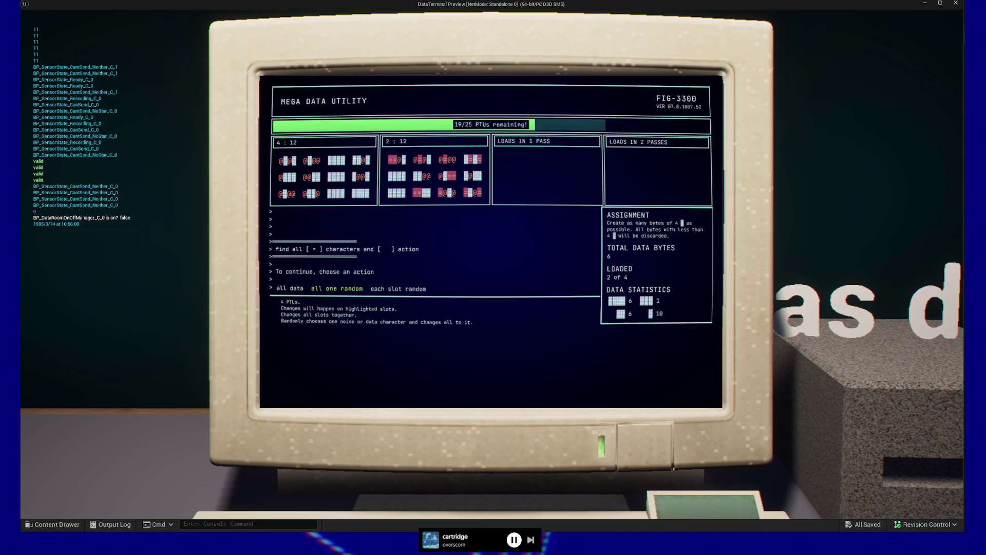
pyautogui.press('Return')
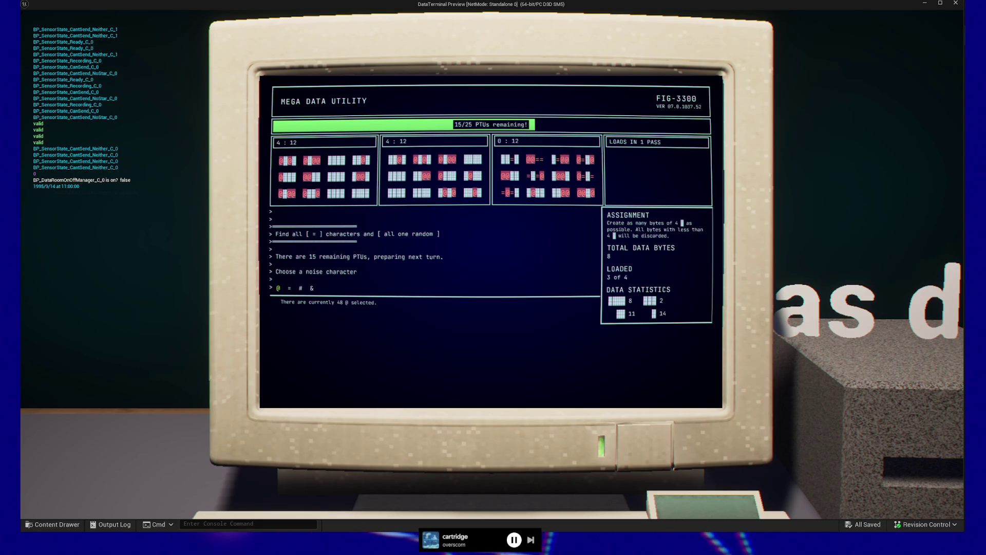
pyautogui.press('Return')
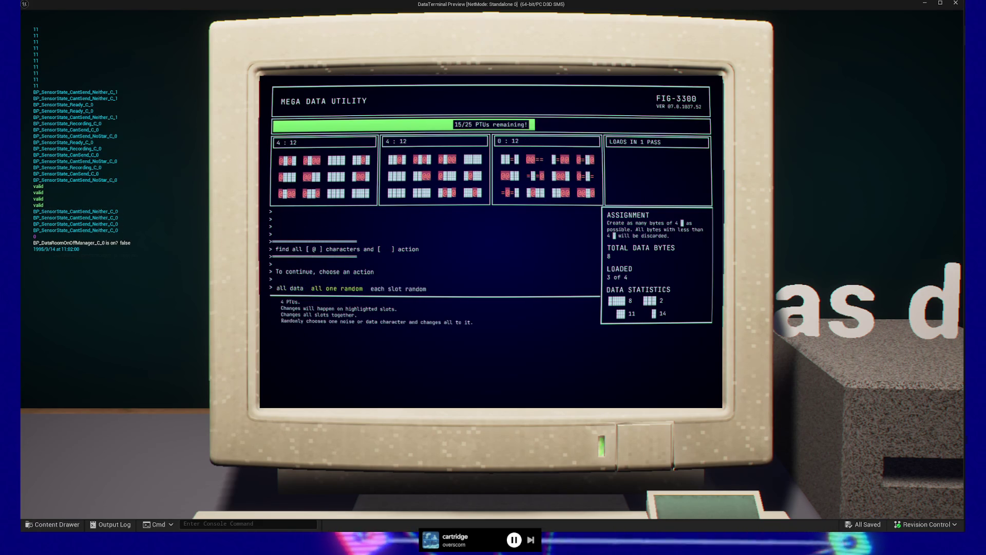
pyautogui.press('Return')
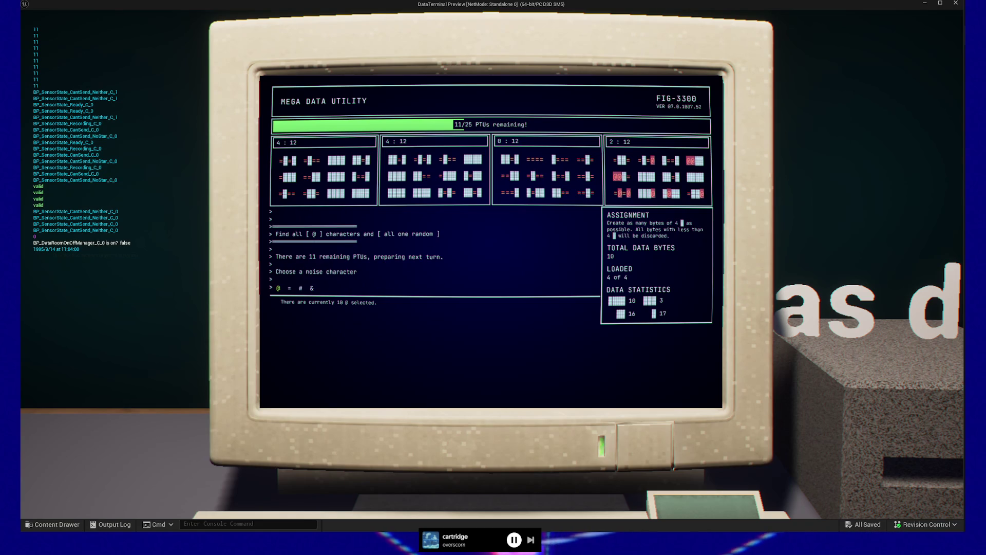
pyautogui.press('Right')
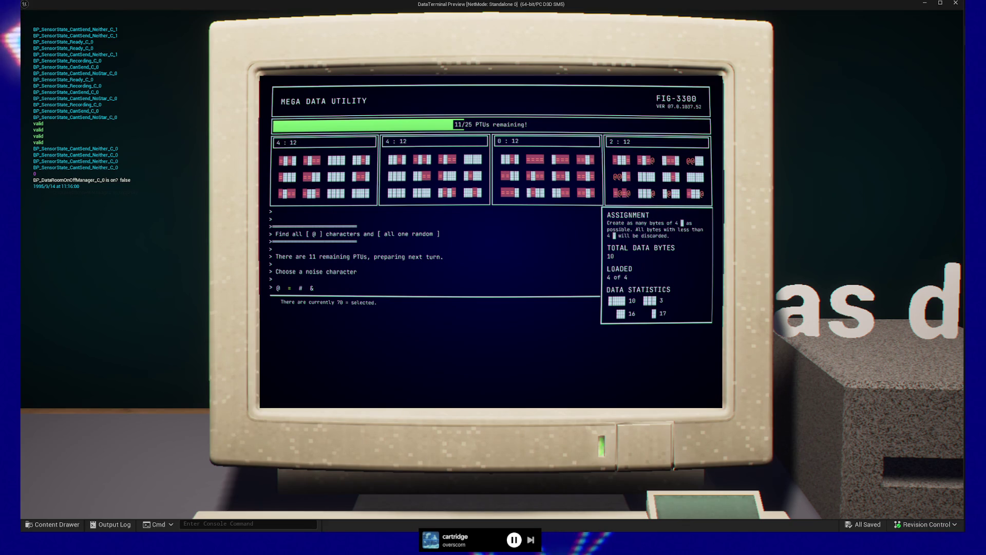
pyautogui.press('Return')
pyautogui.press('Return')
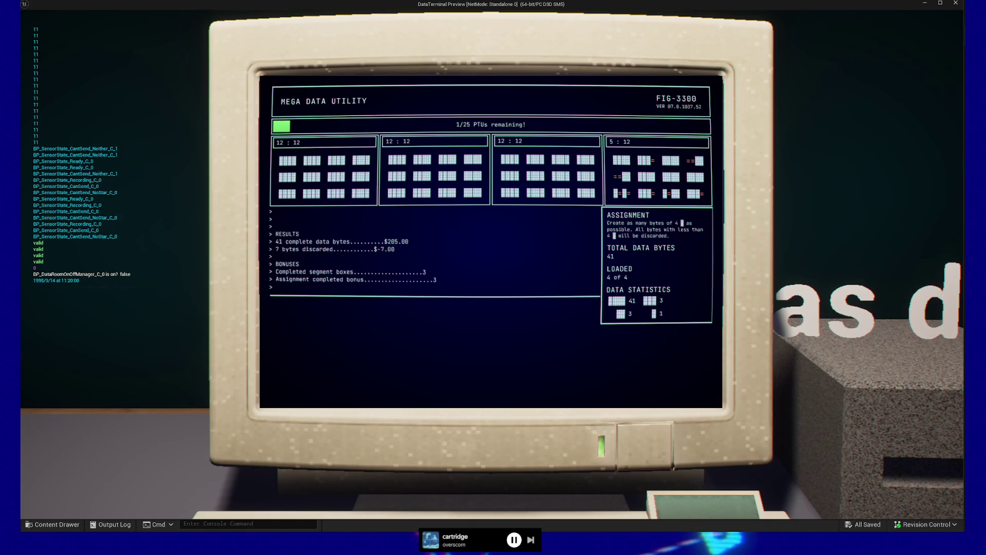
pyautogui.press('Return')
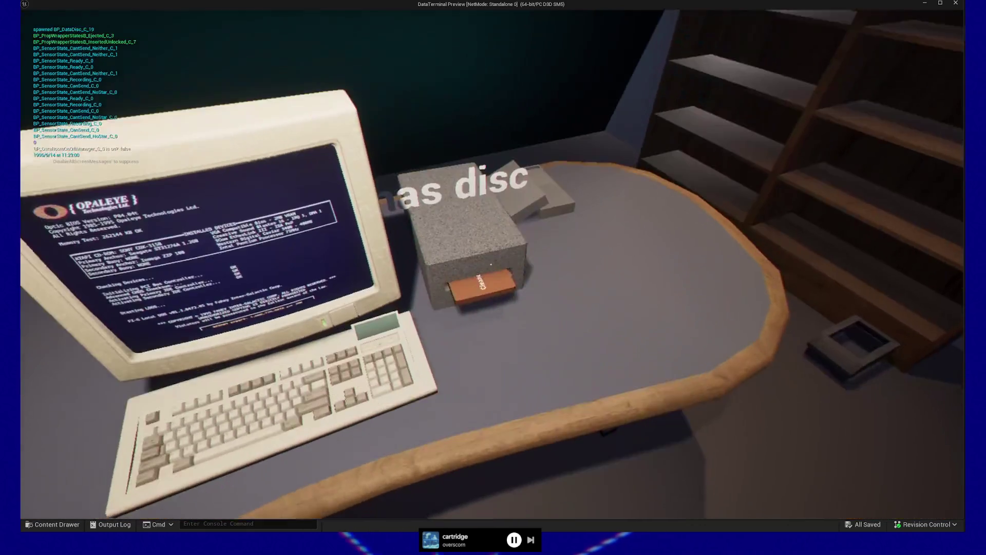
# - Swap the Cleaned Data disc for the Raw Data disc and start a utility run using @ as noise
pyautogui.click(491, 264)
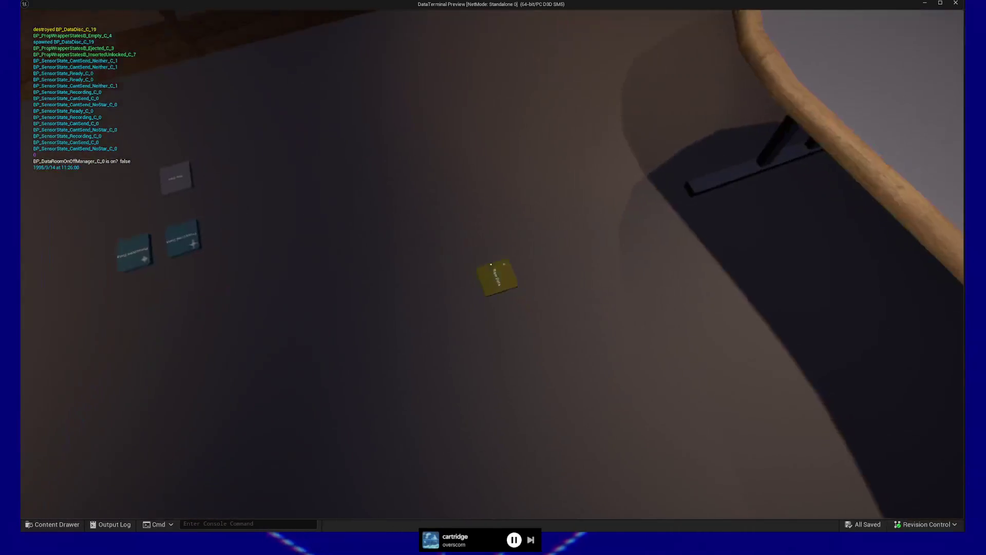
pyautogui.click(491, 265)
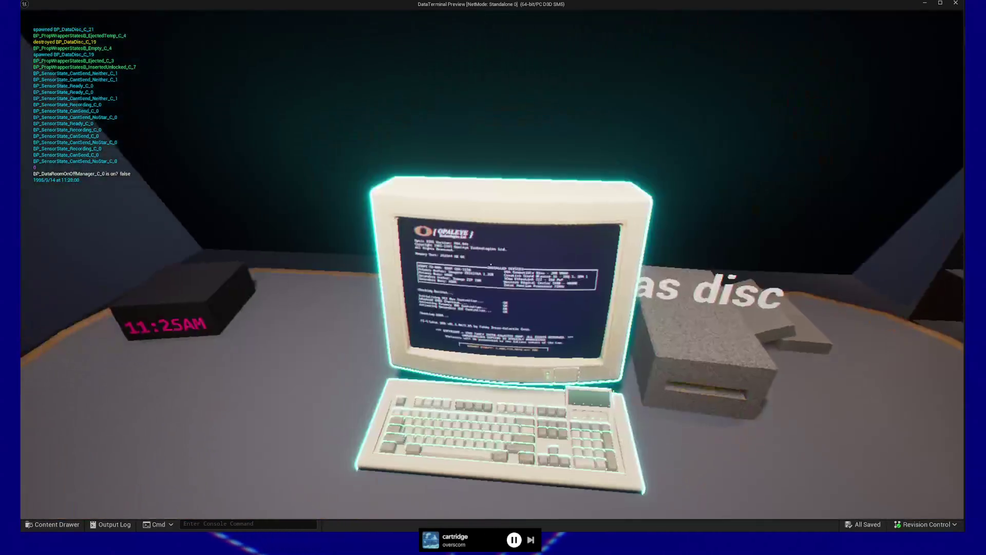
pyautogui.click(490, 264)
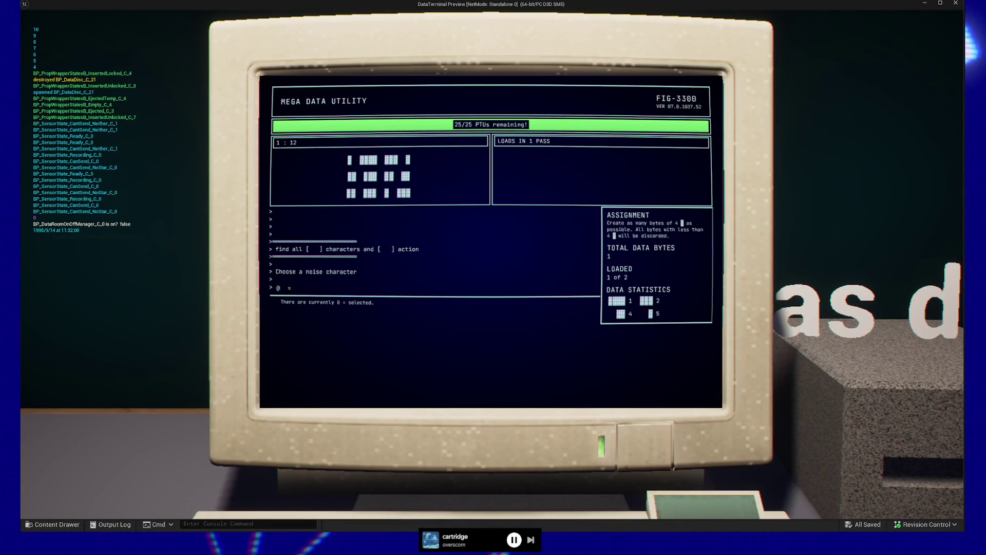
pyautogui.press('Right')
pyautogui.press('Left')
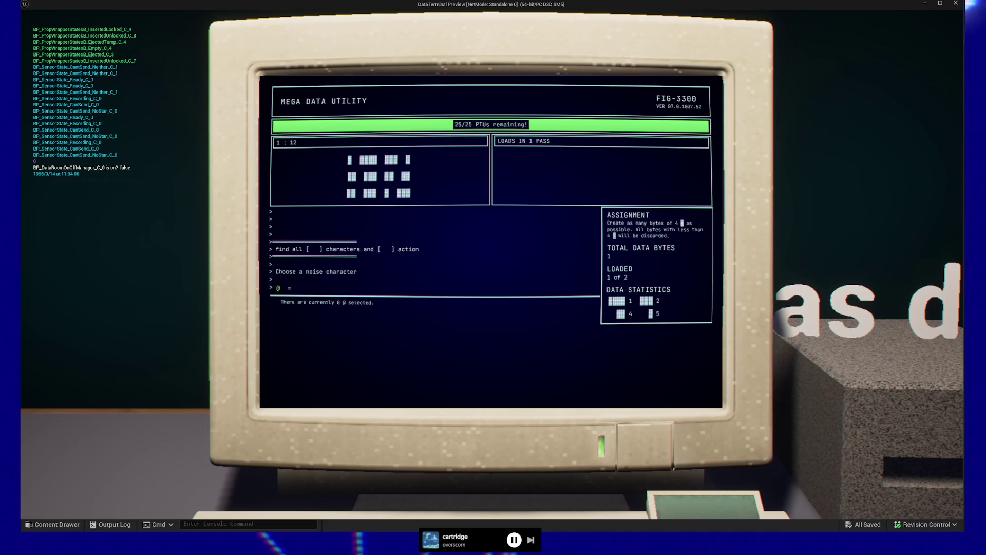
pyautogui.press('Return')
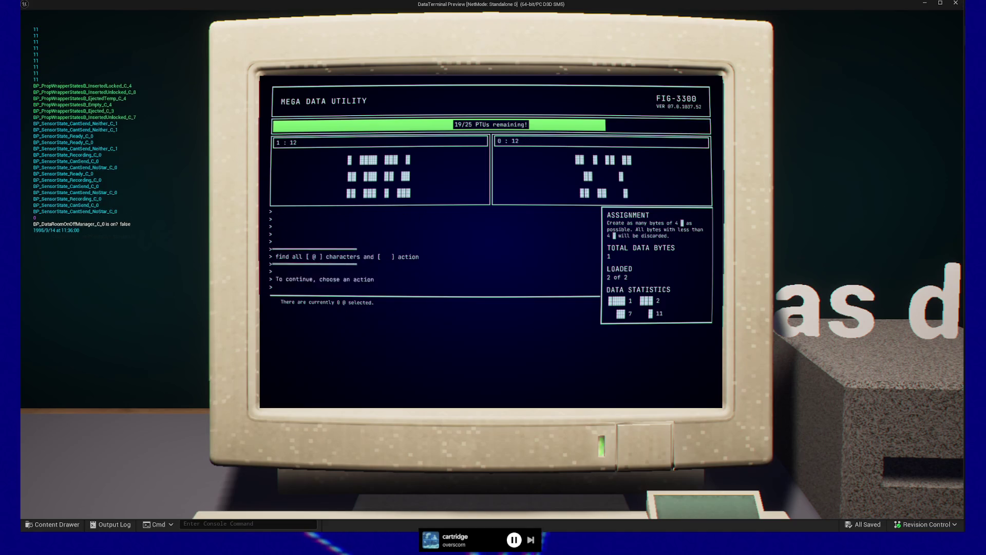
pyautogui.press('Return')
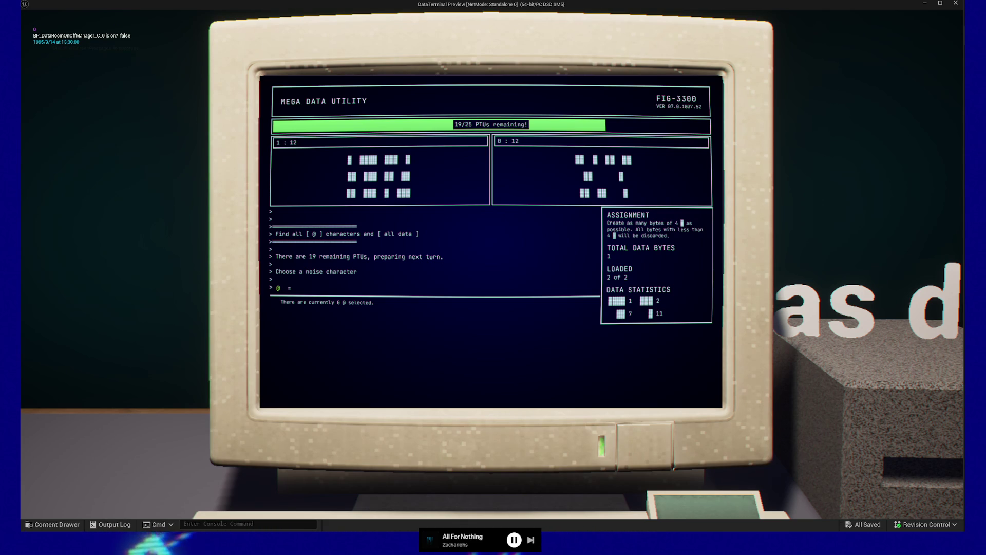
# - Confirm the noise character, let the turns run down to 1/25 PTUs, then pause the game
pyautogui.press('Return')
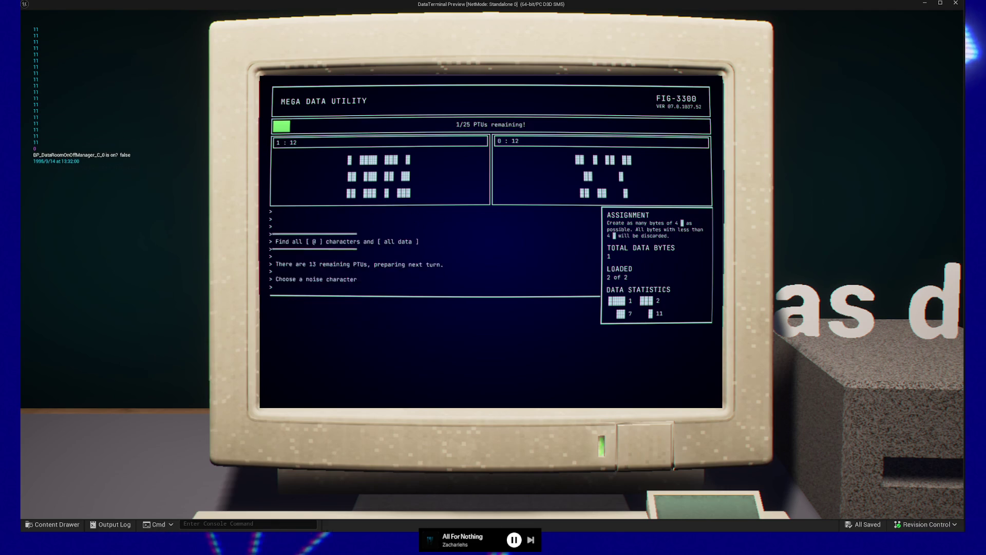
pyautogui.press('Escape')
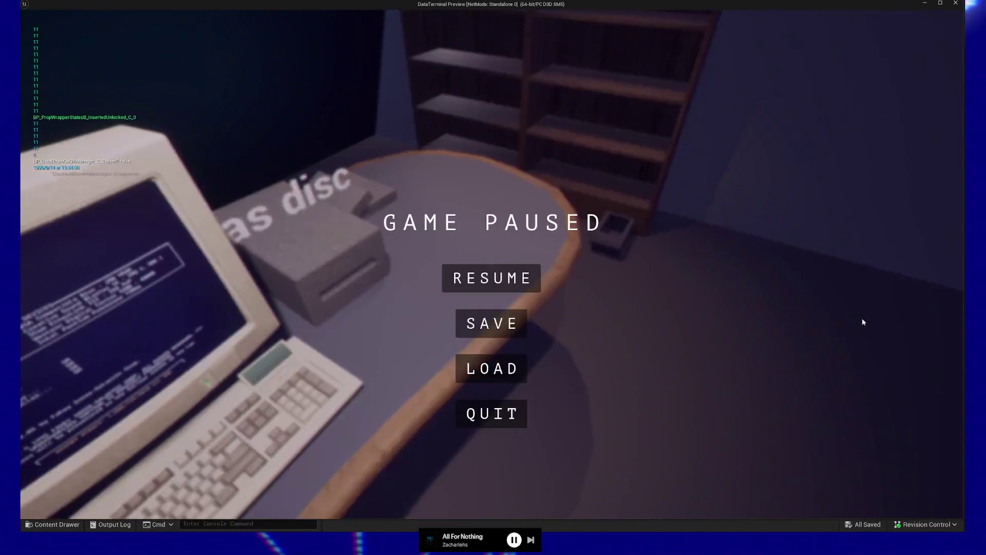
# - Quit the preview and close the BP_PropManager, BP_DataDisc and BP_PneumaticStation editors
pyautogui.click(521, 418)
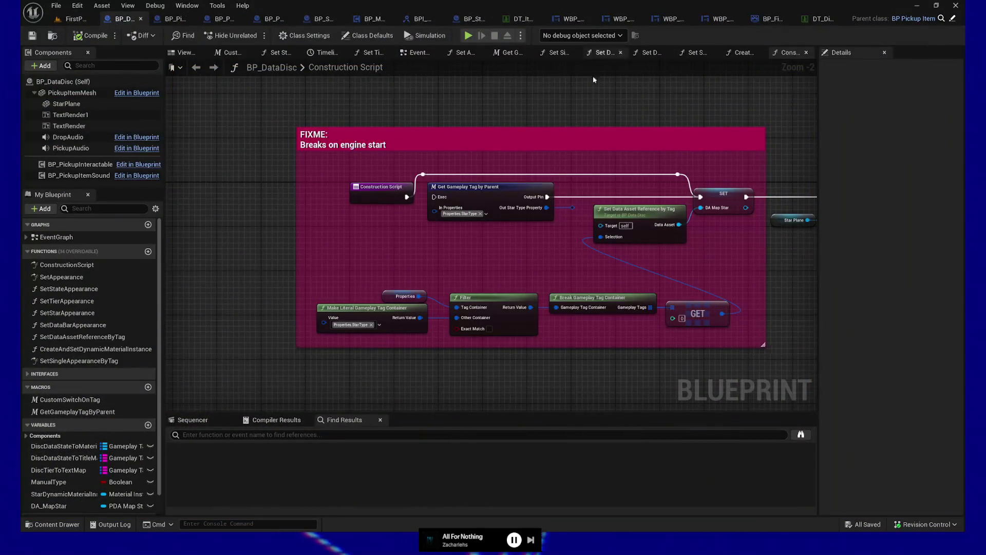
pyautogui.moveTo(579, 94); pyautogui.dragTo(516, 96)
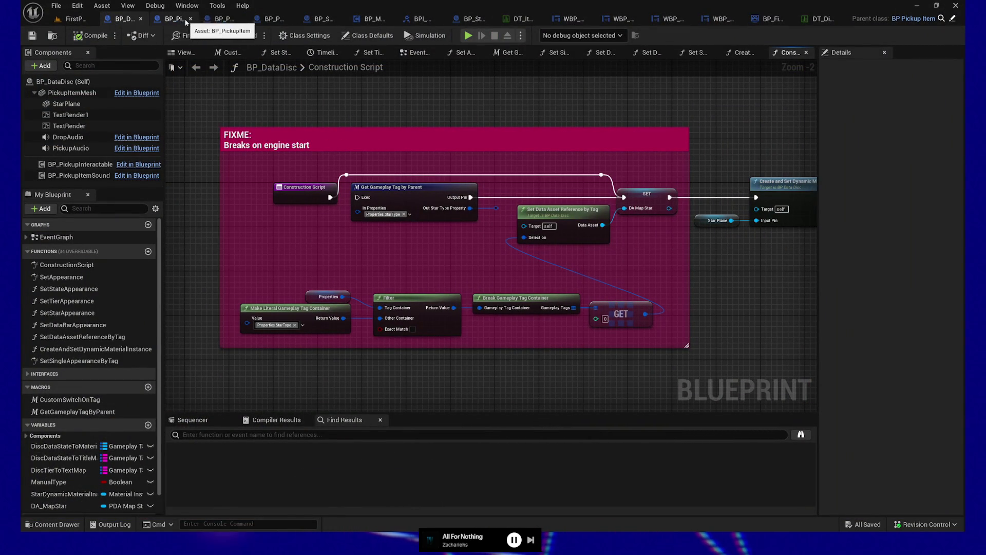
pyautogui.click(240, 19)
pyautogui.click(201, 19)
pyautogui.click(147, 19)
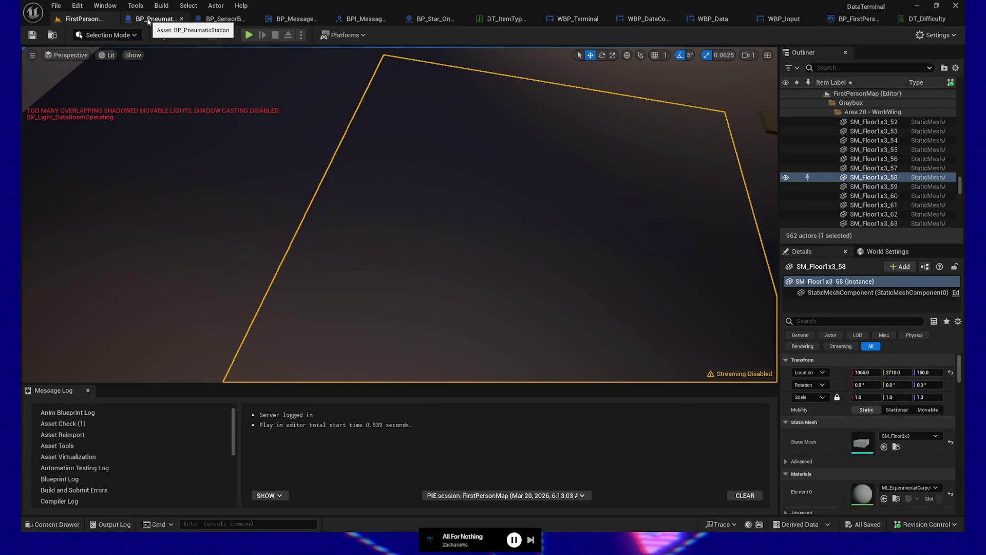
pyautogui.click(181, 19)
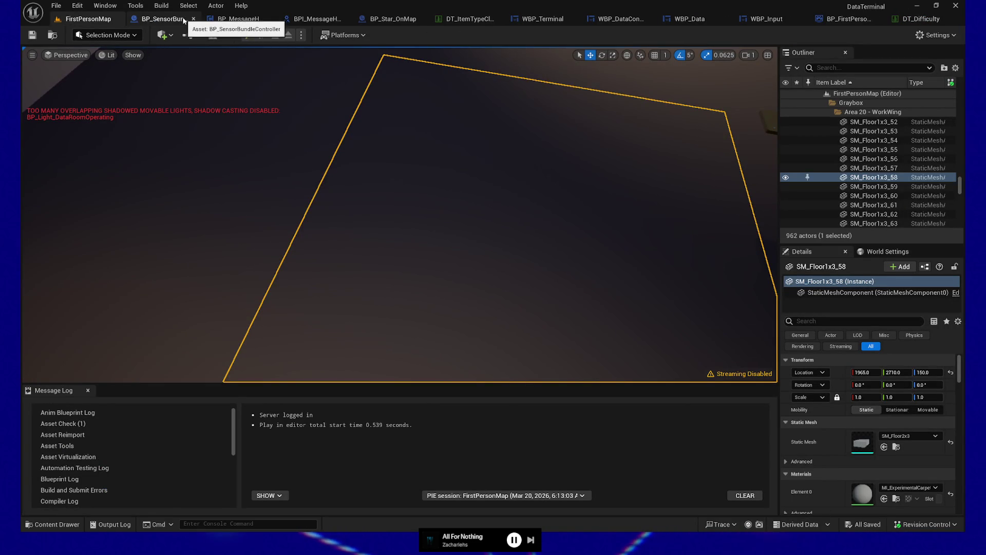
# - Close BP_SensorBundleController, BPI_MessageHandler, BP_Star_OnMap and DT_ItemTypeClasses, then open WBP_Terminal's layout
pyautogui.click(193, 19)
pyautogui.click(206, 19)
pyautogui.click(223, 19)
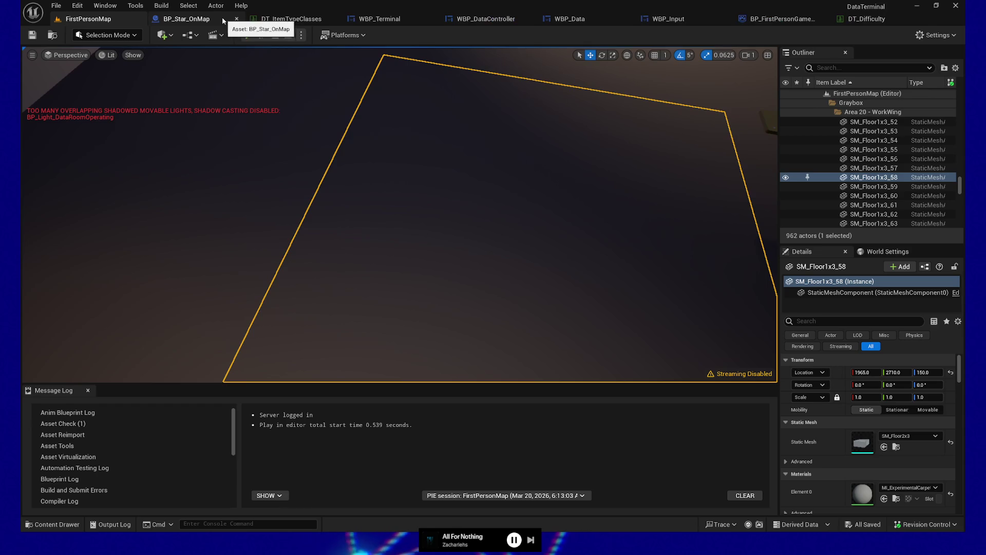
pyautogui.click(237, 19)
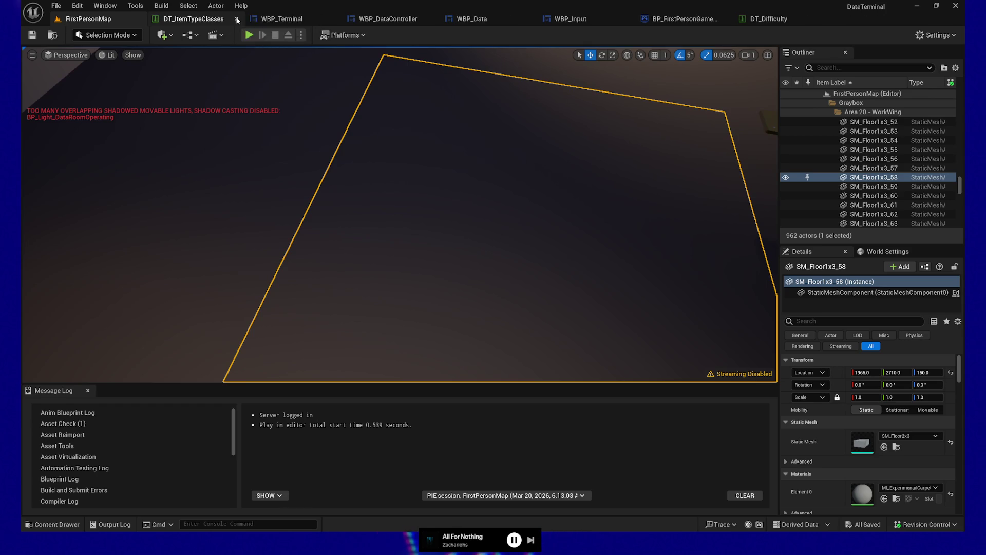
pyautogui.click(209, 20)
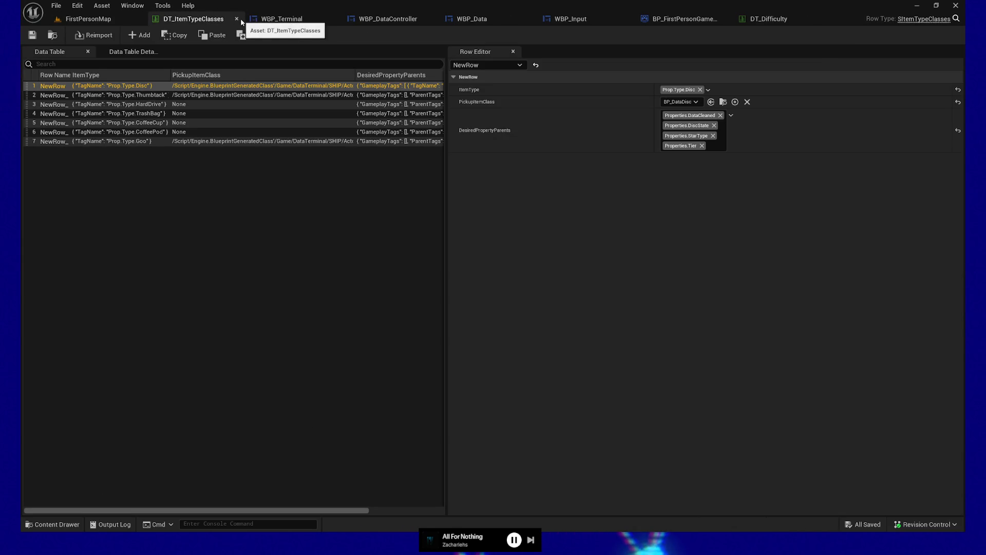
pyautogui.click(237, 19)
pyautogui.click(216, 19)
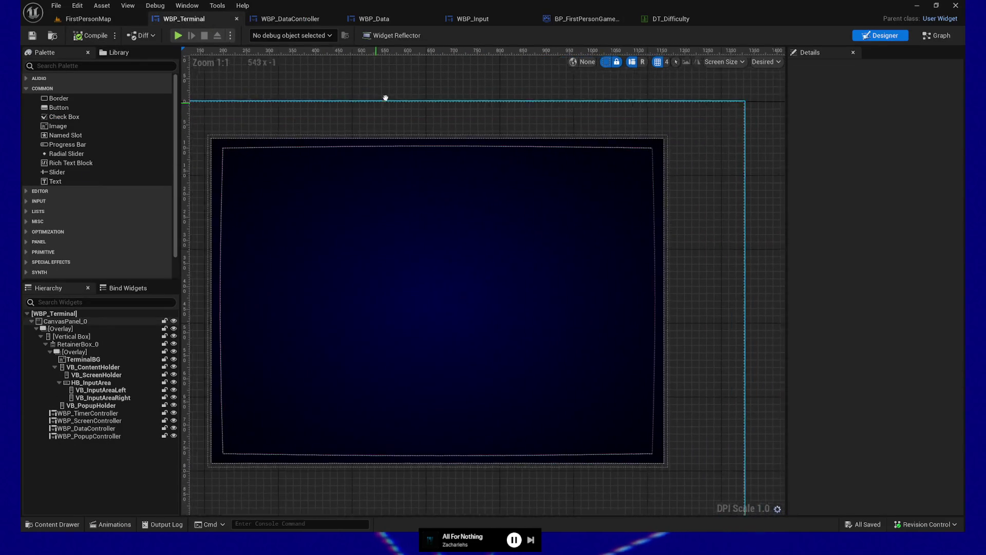
pyautogui.scroll(-1, 398, 95)
pyautogui.moveTo(351, 108)
pyautogui.mouseDown()
pyautogui.moveTo(385, 116)
pyautogui.moveTo(373, 108)
pyautogui.mouseUp()
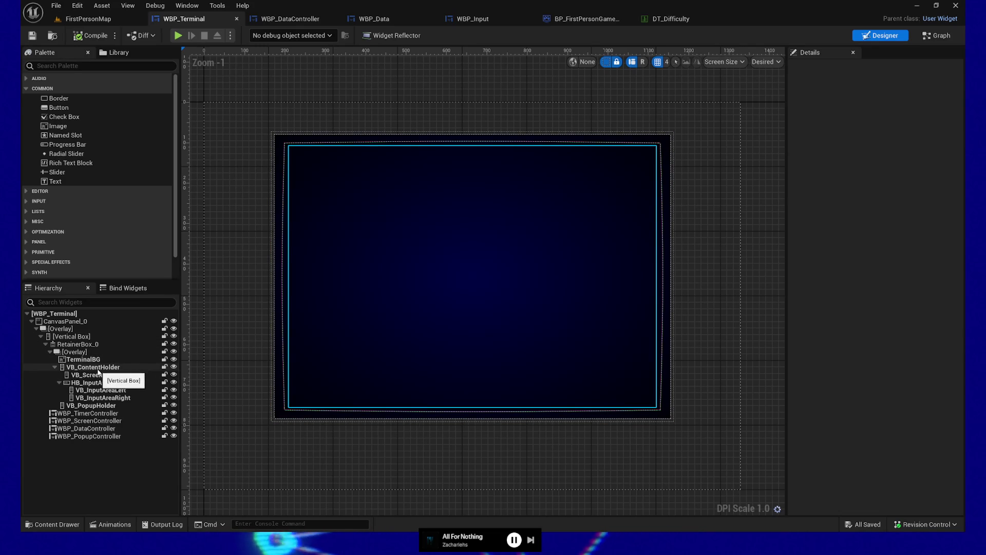
pyautogui.click(102, 368)
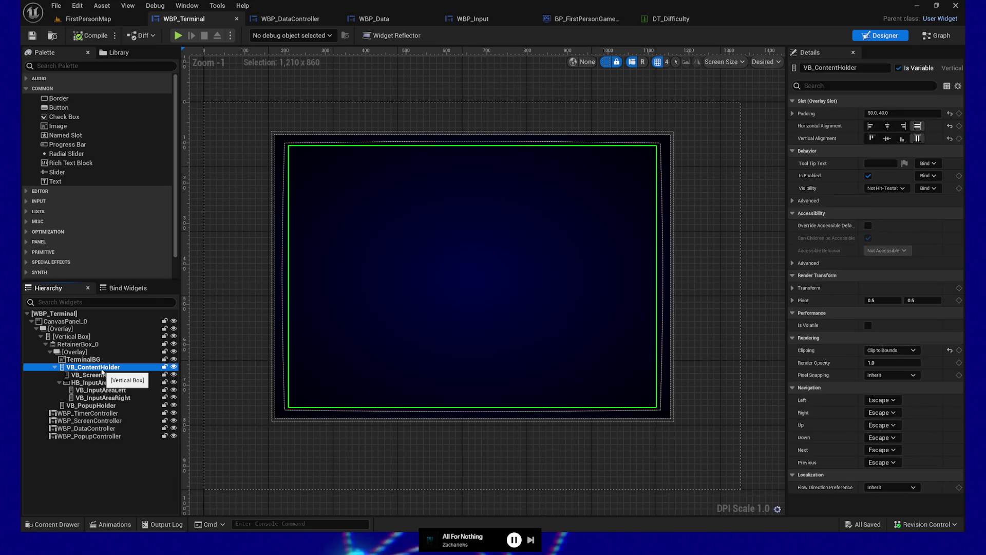
pyautogui.click(75, 337)
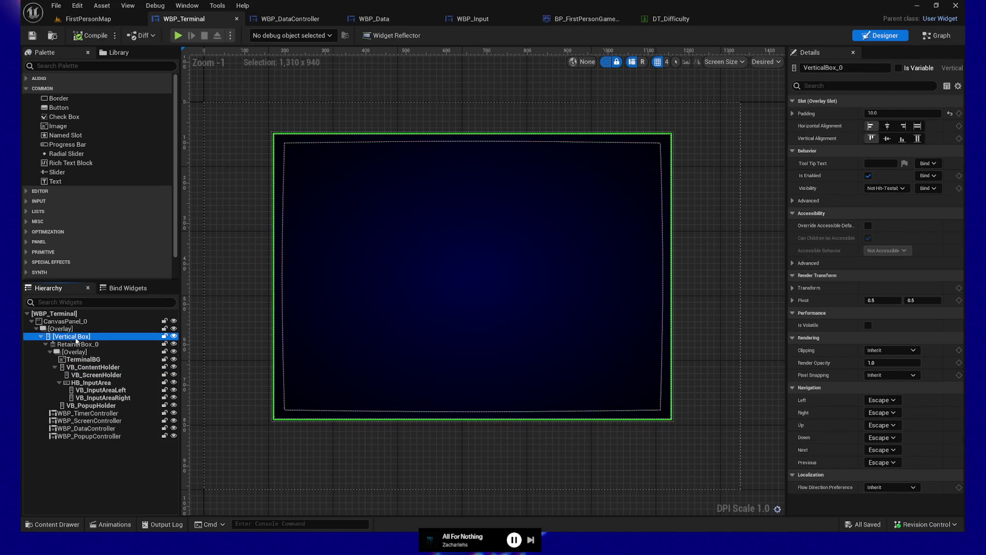
pyautogui.click(103, 368)
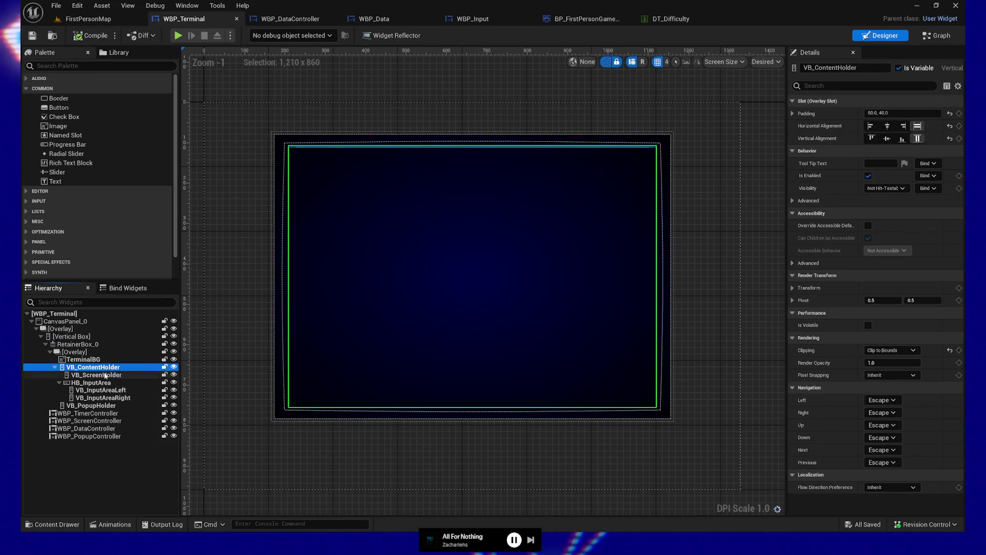
pyautogui.click(104, 375)
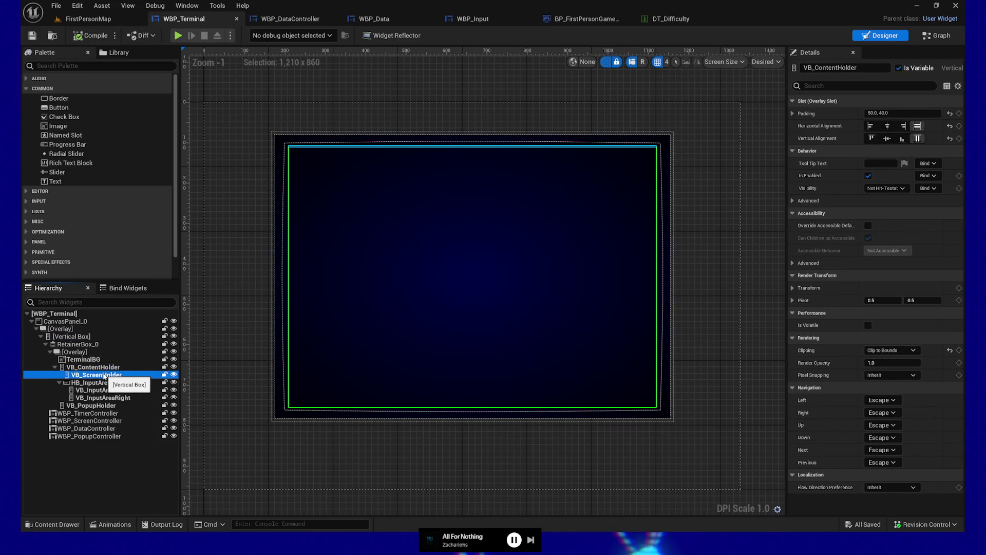
pyautogui.click(91, 360)
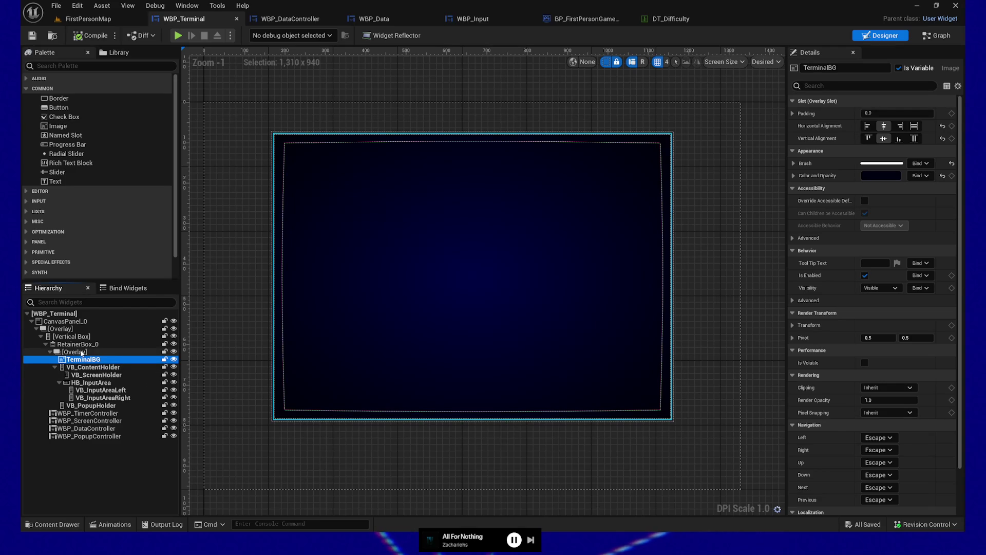
pyautogui.click(82, 352)
pyautogui.click(82, 345)
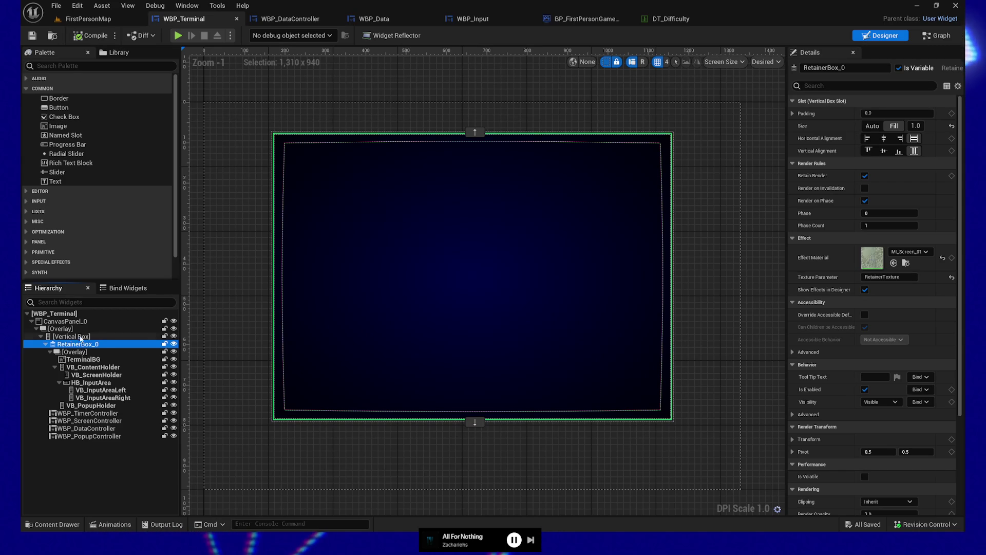
pyautogui.click(81, 337)
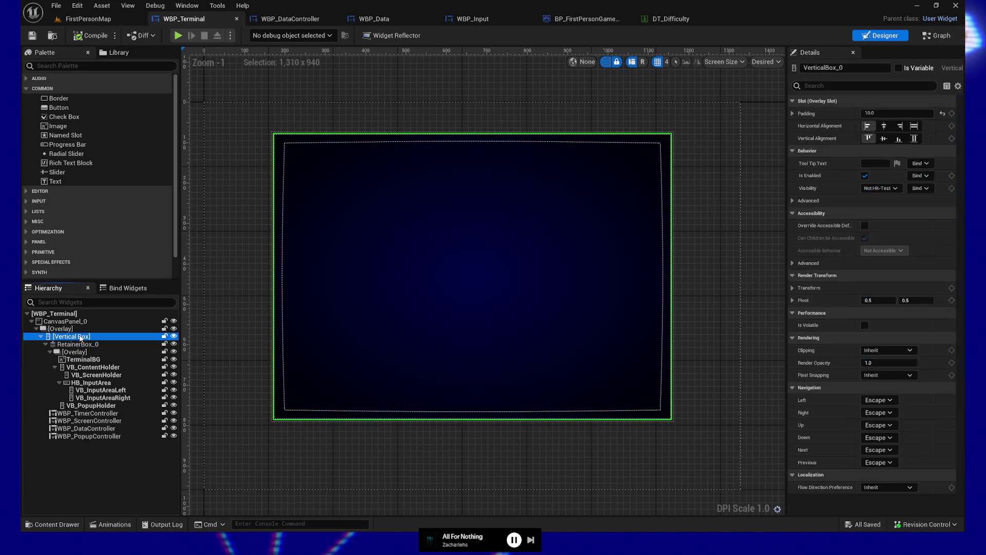
pyautogui.click(87, 413)
pyautogui.click(98, 421)
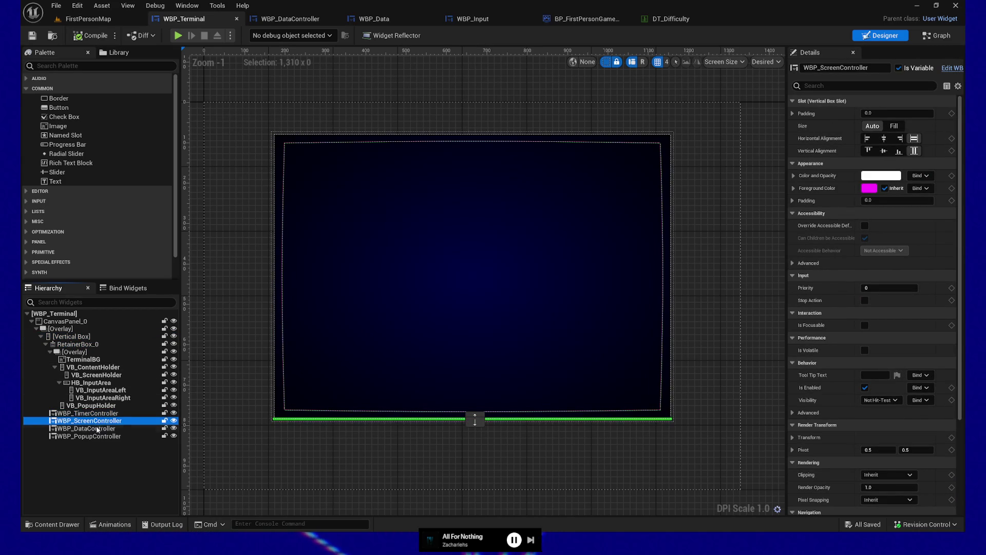
pyautogui.click(97, 429)
pyautogui.click(97, 436)
pyautogui.click(96, 428)
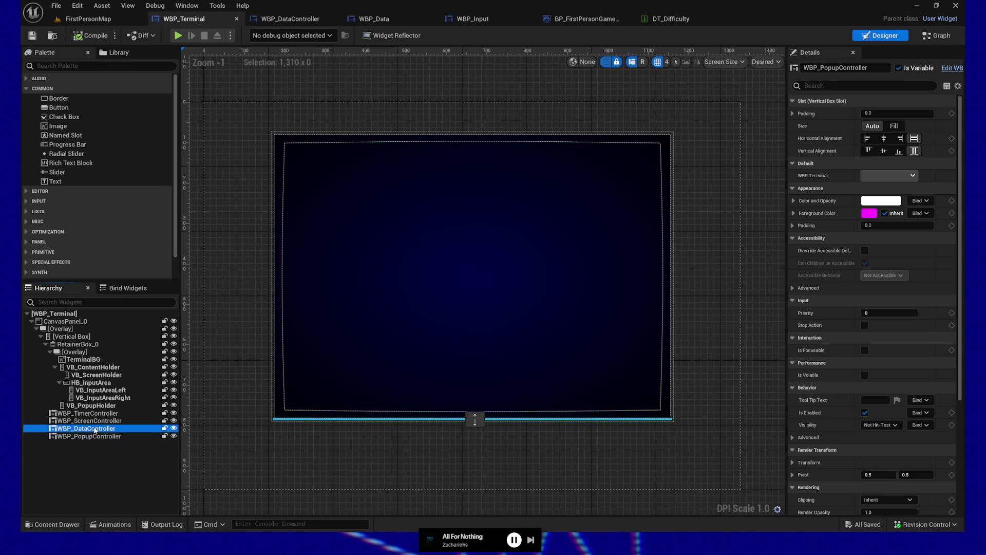
pyautogui.click(95, 421)
pyautogui.click(95, 414)
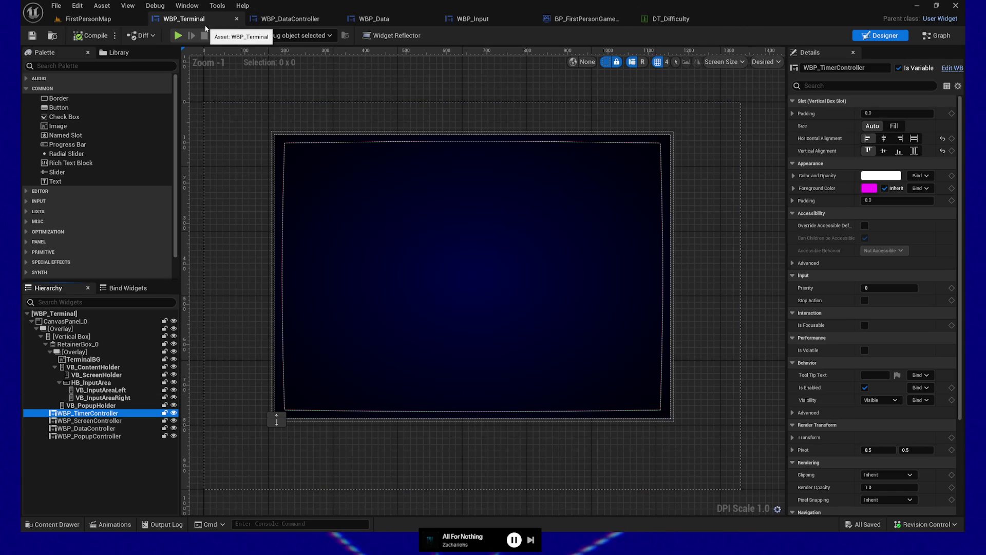
# - Switch WBP_Terminal to its Event Graph and zoom out and pan to frame all node groups
pyautogui.click(949, 44)
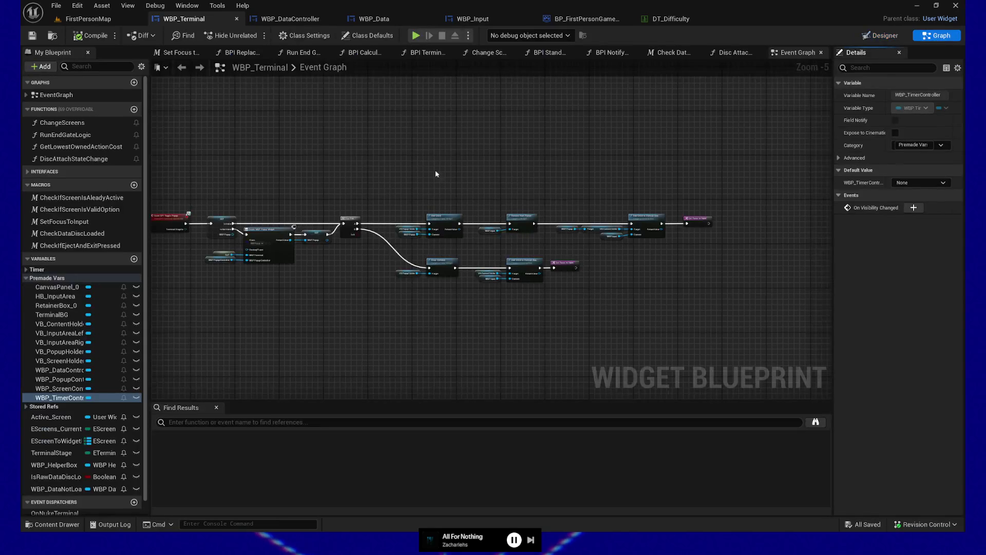
pyautogui.scroll(-5, 442, 159)
pyautogui.scroll(-2, 448, 153)
pyautogui.moveTo(448, 153)
pyautogui.mouseDown()
pyautogui.moveTo(352, 260)
pyautogui.moveTo(342, 303)
pyautogui.mouseUp()
pyautogui.moveTo(254, 206); pyautogui.dragTo(266, 214)
pyautogui.moveTo(557, 172); pyautogui.dragTo(566, 186)
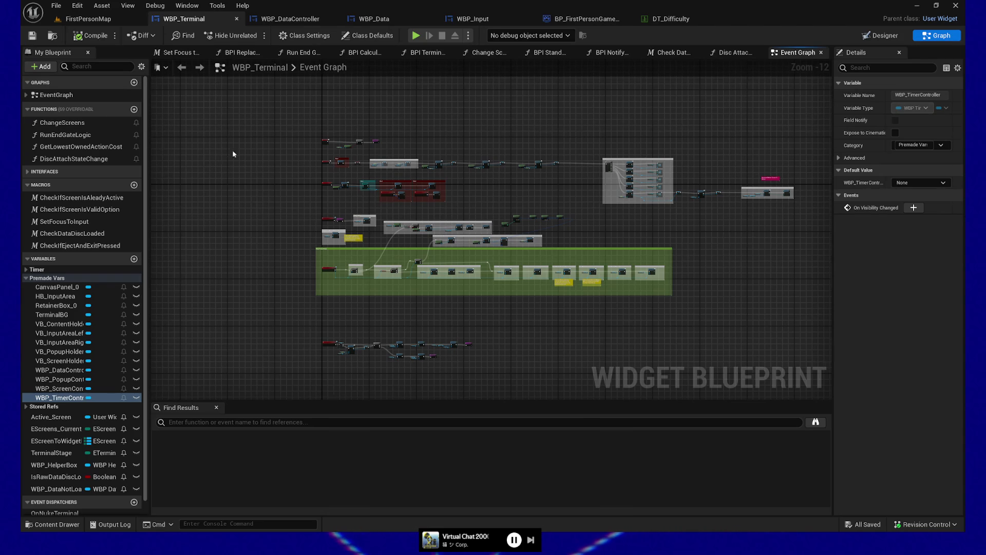
pyautogui.scroll(11, 232, 153)
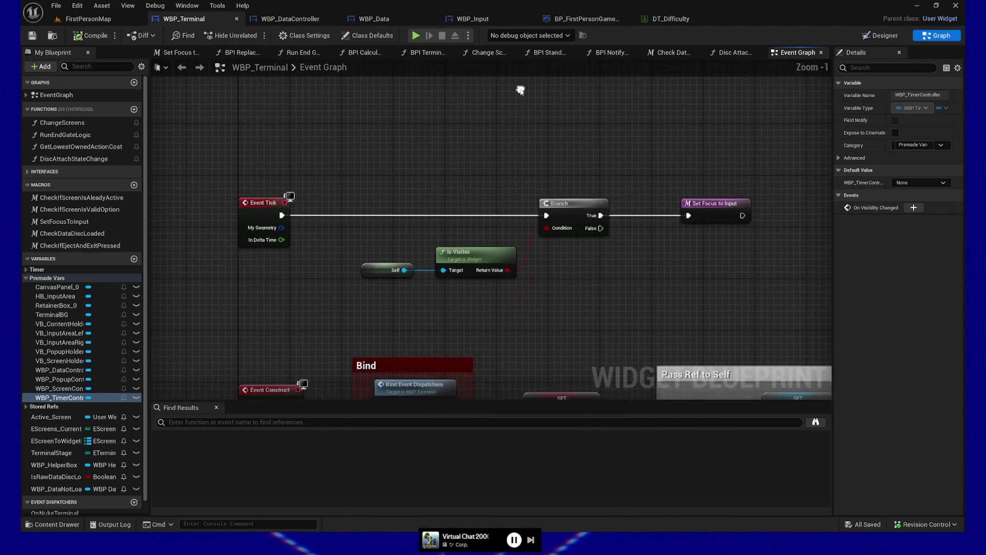
pyautogui.moveTo(501, 308)
pyautogui.mouseDown()
pyautogui.moveTo(586, 299)
pyautogui.moveTo(310, 234)
pyautogui.mouseUp()
pyautogui.moveTo(525, 395)
pyautogui.mouseDown()
pyautogui.moveTo(511, 376)
pyautogui.moveTo(537, 238)
pyautogui.moveTo(481, 240)
pyautogui.moveTo(469, 258)
pyautogui.moveTo(564, 260)
pyautogui.moveTo(458, 260)
pyautogui.mouseUp()
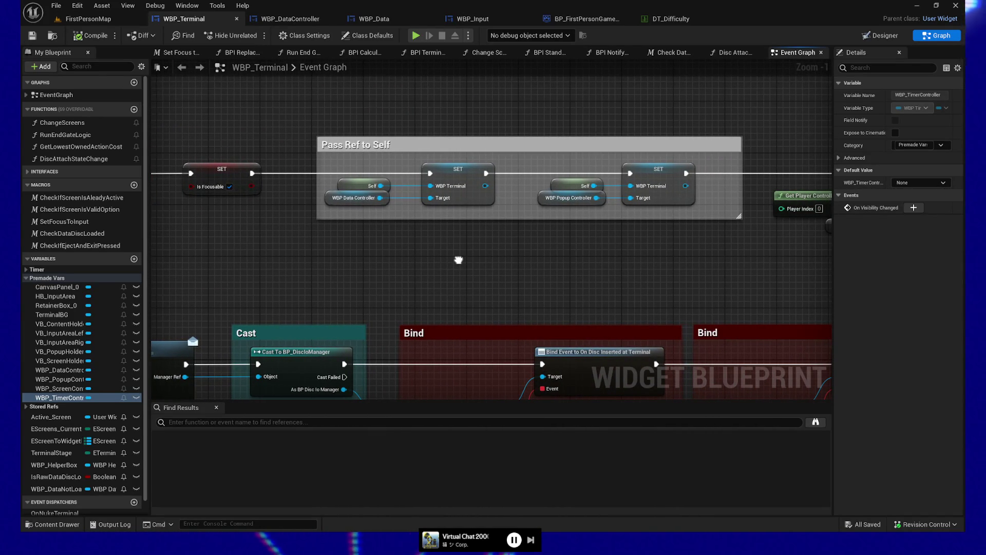
pyautogui.moveTo(593, 260)
pyautogui.mouseDown()
pyautogui.moveTo(579, 222)
pyautogui.moveTo(642, 217)
pyautogui.moveTo(335, 223)
pyautogui.moveTo(336, 250)
pyautogui.mouseUp()
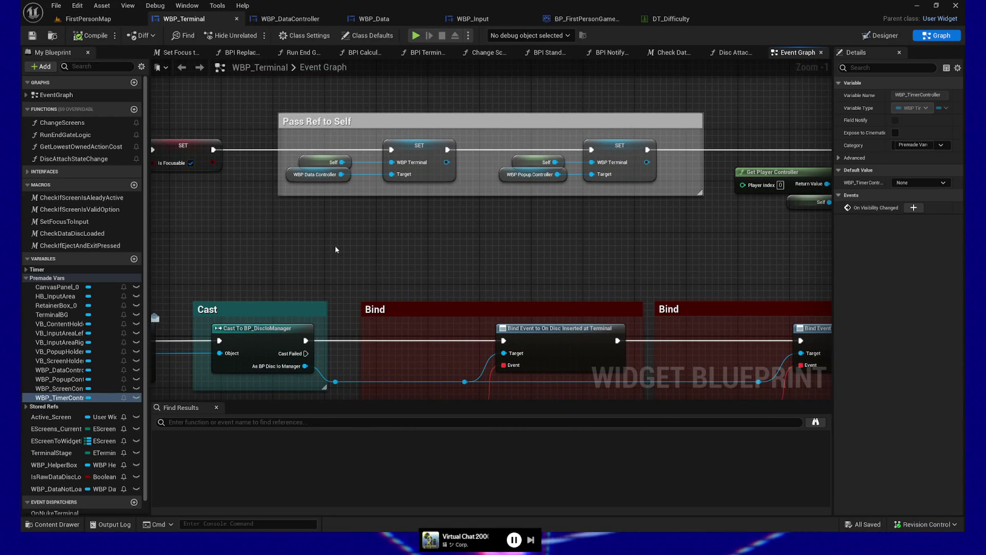
pyautogui.moveTo(653, 221); pyautogui.dragTo(530, 220)
pyautogui.moveTo(827, 241); pyautogui.dragTo(513, 252)
pyautogui.moveTo(696, 276); pyautogui.dragTo(569, 278)
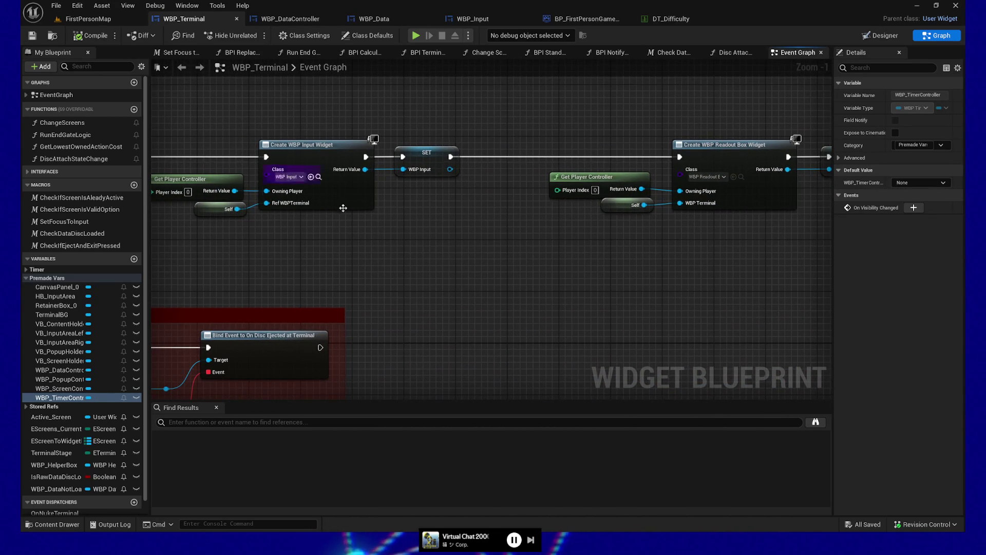
pyautogui.moveTo(293, 191); pyautogui.dragTo(381, 275)
pyautogui.scroll(-2, 292, 262)
pyautogui.moveTo(155, 163); pyautogui.dragTo(301, 172)
pyautogui.moveTo(533, 261); pyautogui.dragTo(451, 266)
pyautogui.moveTo(678, 271); pyautogui.dragTo(524, 273)
pyautogui.moveTo(408, 181); pyautogui.dragTo(153, 185)
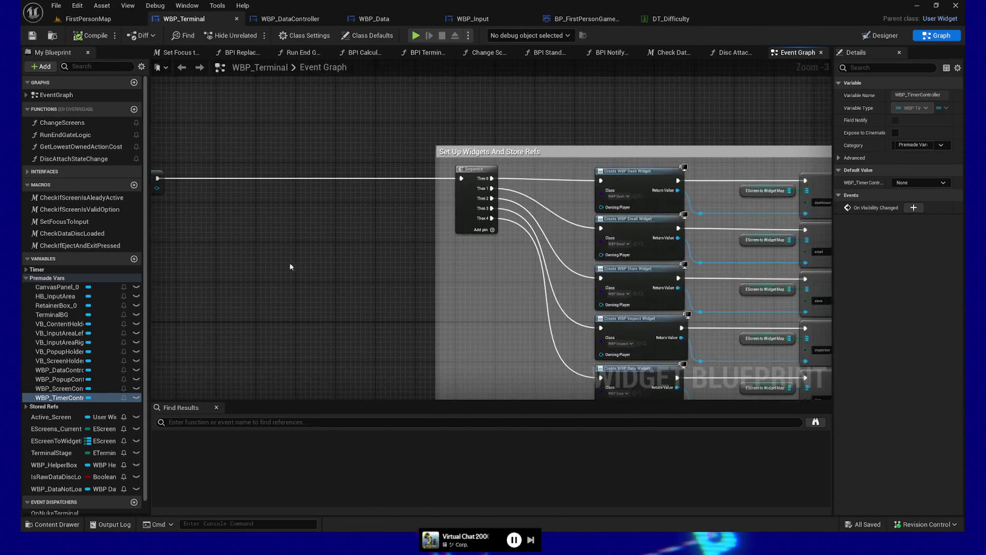
pyautogui.moveTo(504, 338); pyautogui.dragTo(332, 193)
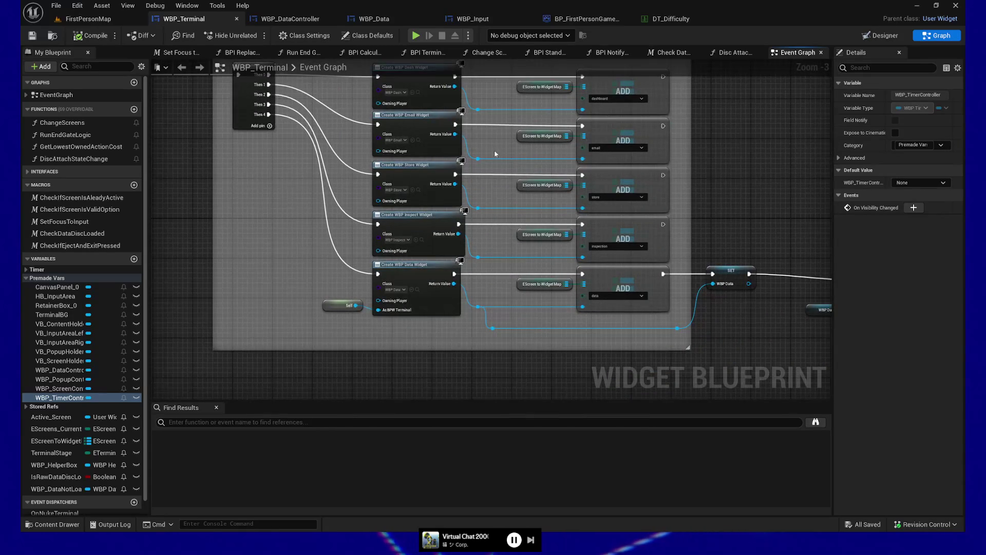
pyautogui.moveTo(495, 153); pyautogui.dragTo(471, 190)
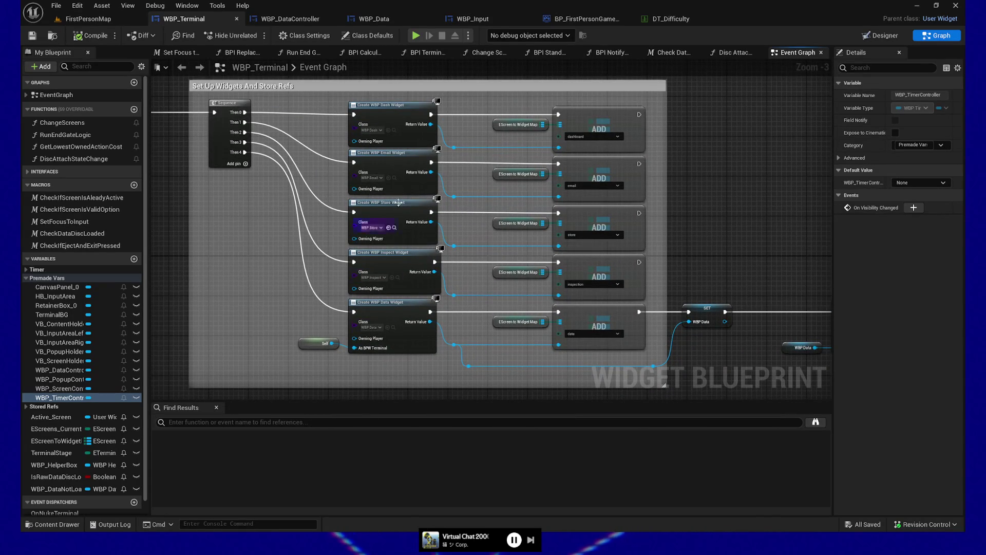
pyautogui.moveTo(651, 289); pyautogui.dragTo(363, 207)
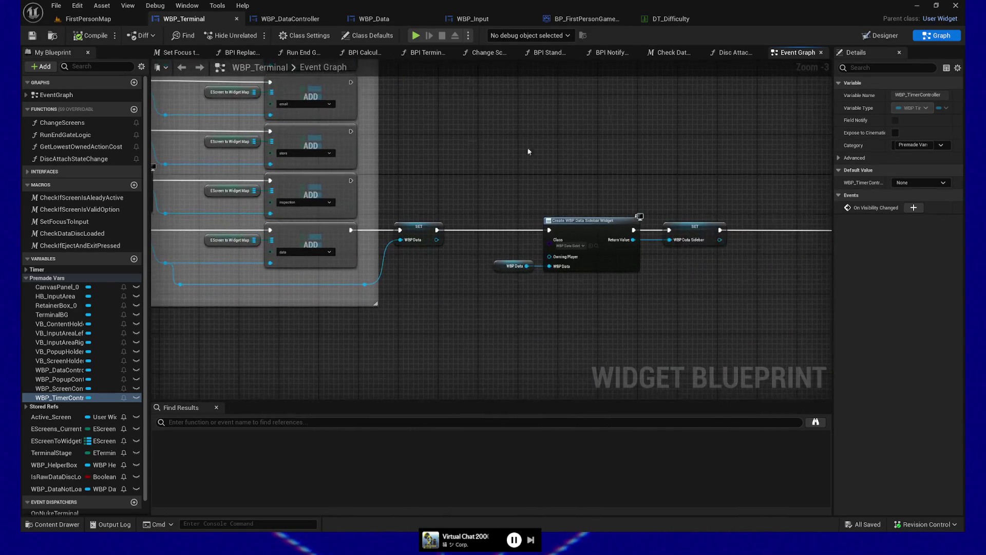
pyautogui.moveTo(636, 180); pyautogui.dragTo(378, 176)
pyautogui.moveTo(606, 282); pyautogui.dragTo(425, 282)
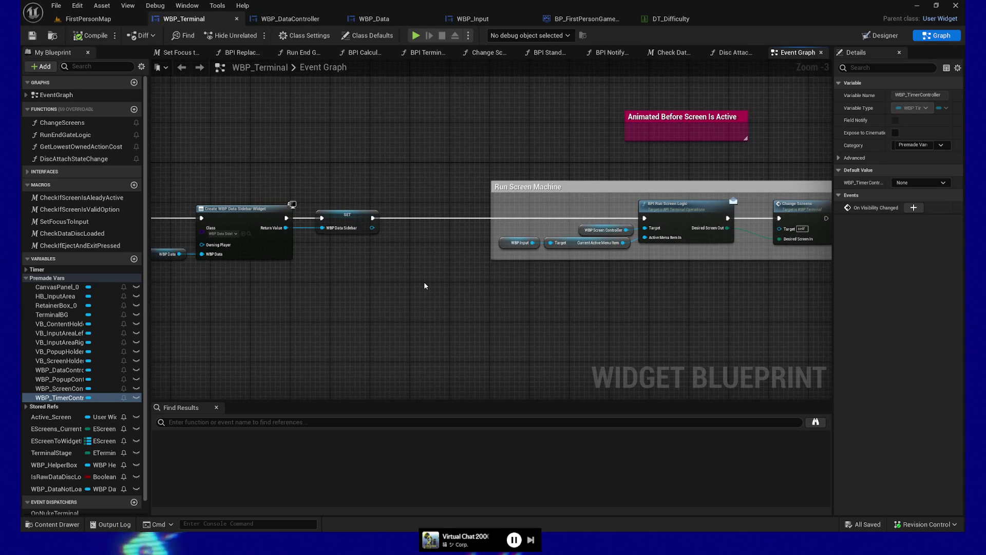
pyautogui.moveTo(621, 310); pyautogui.dragTo(429, 297)
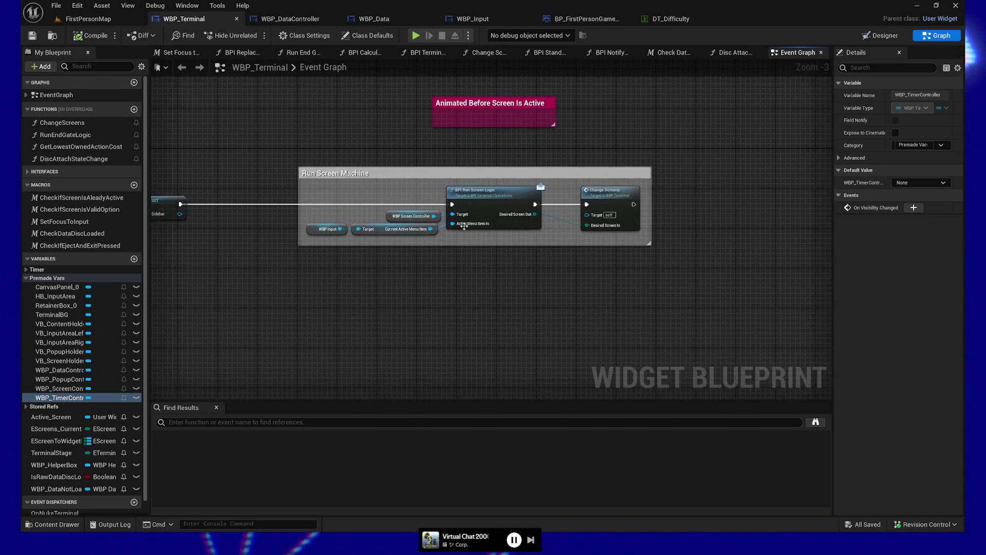
# - Reposition the Run Screen Machine group in the WBP_Terminal event graph
pyautogui.moveTo(503, 263); pyautogui.dragTo(507, 272)
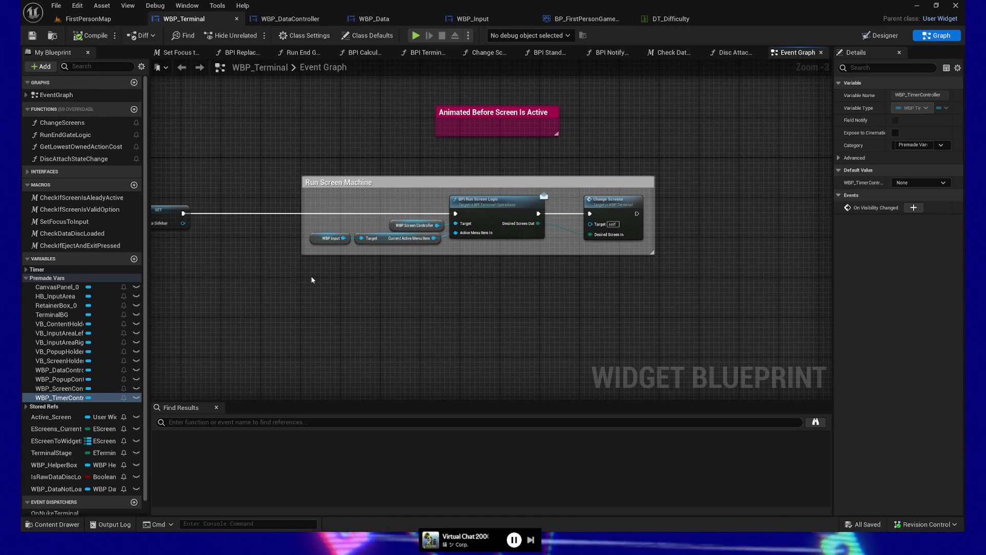
pyautogui.moveTo(311, 276); pyautogui.dragTo(339, 277)
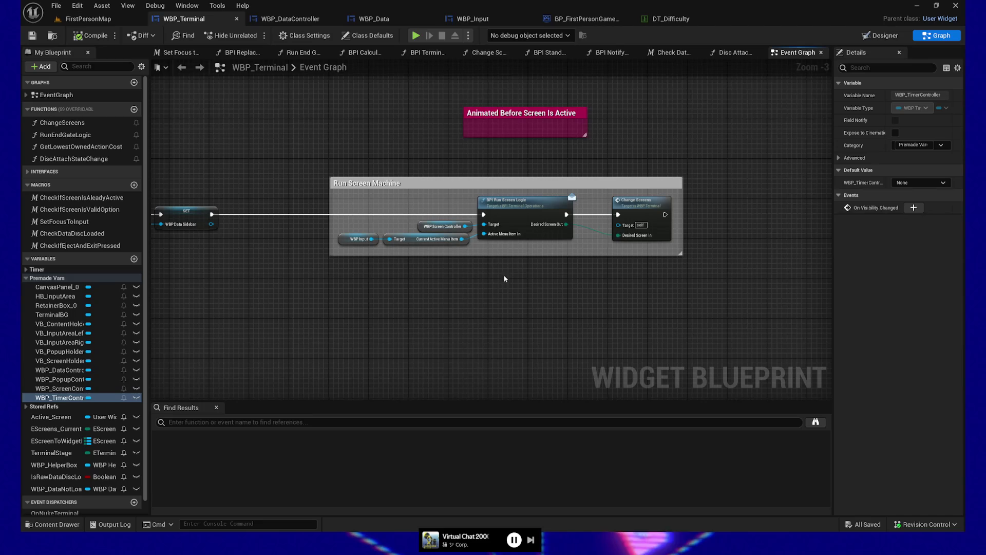
pyautogui.moveTo(492, 280)
pyautogui.mouseDown()
pyautogui.moveTo(524, 277)
pyautogui.moveTo(451, 285)
pyautogui.mouseUp()
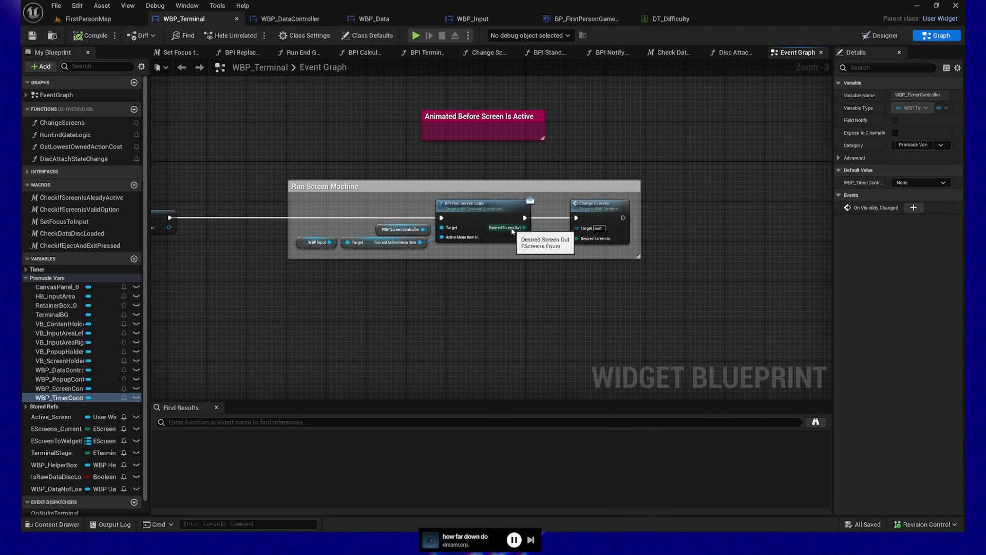
# - Inspect the BPI Run Screen Logic call and its WBP Screen Controller target, then open the Content Drawer
pyautogui.click(462, 208)
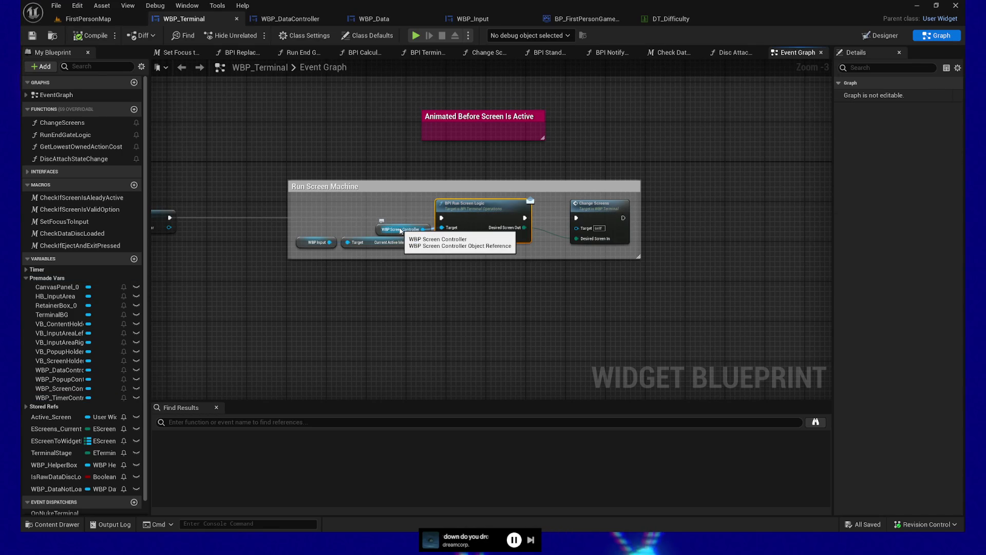
pyautogui.click(401, 230)
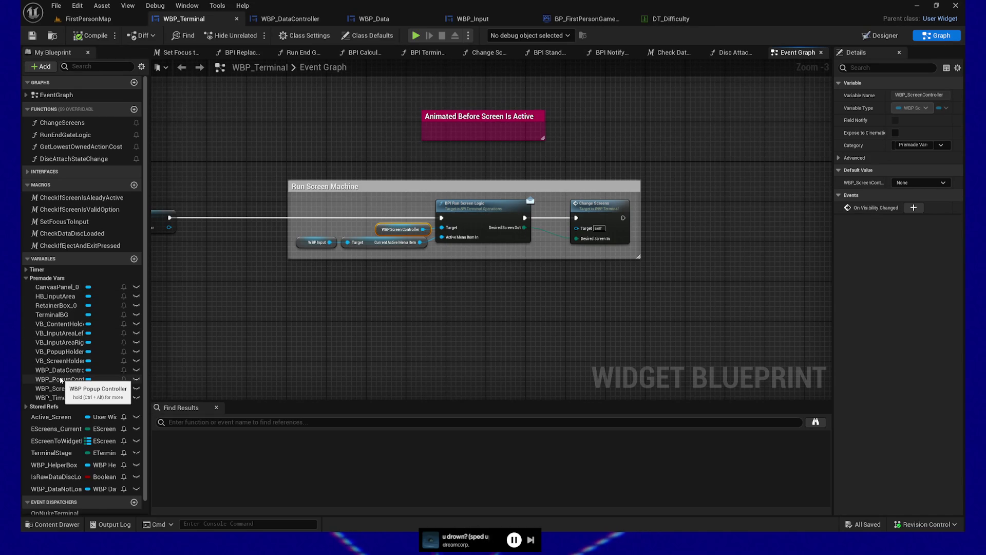
pyautogui.click(53, 524)
# - Search 'wbp_screen' and open WBP_ScreenController, docking it in the main window
pyautogui.press('BackSpace')
pyautogui.press('BackSpace')
pyautogui.press('BackSpace')
pyautogui.write('wbp_screen')
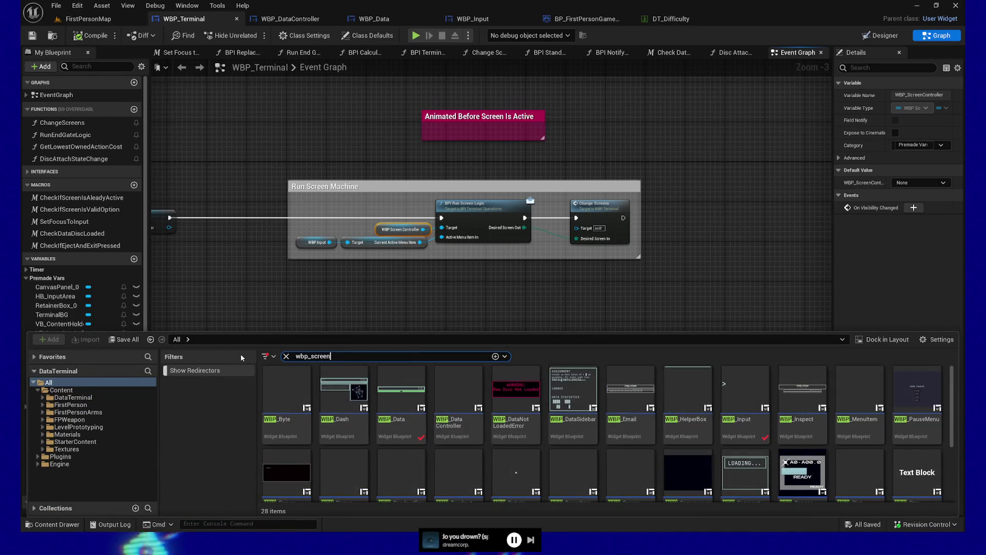
pyautogui.doubleClick(281, 394)
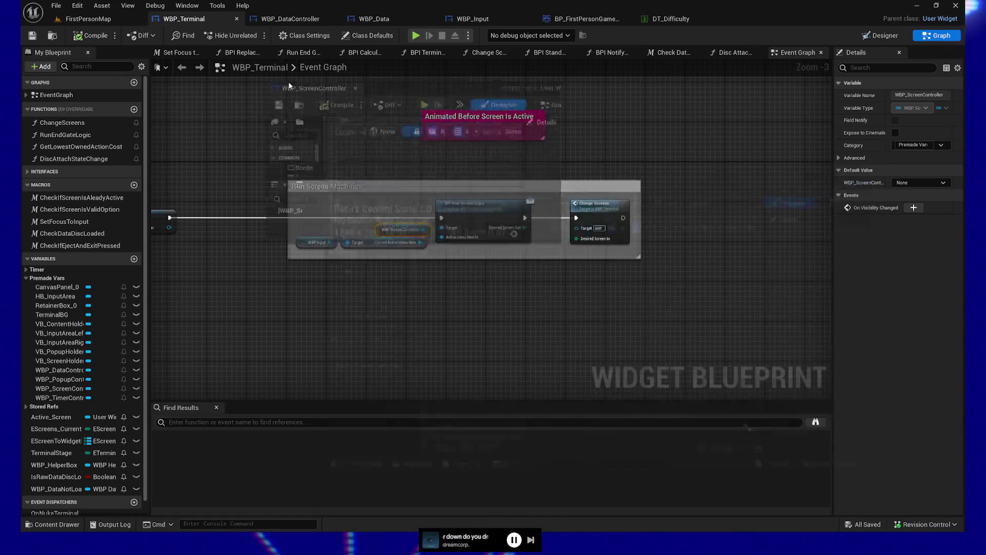
pyautogui.click(261, 20)
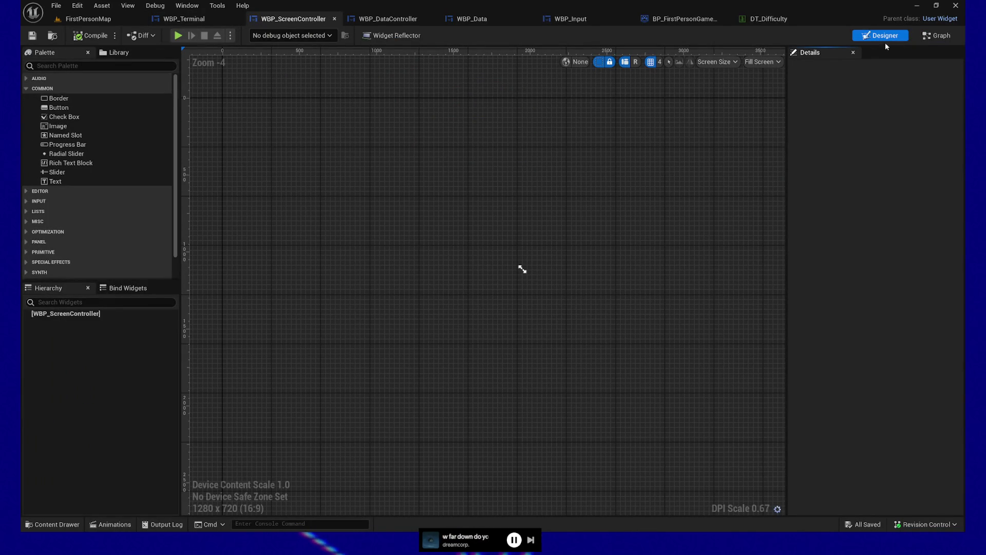
# - Check the empty Designer layout, then show the BPI Run Screen Logic graph
pyautogui.click(948, 38)
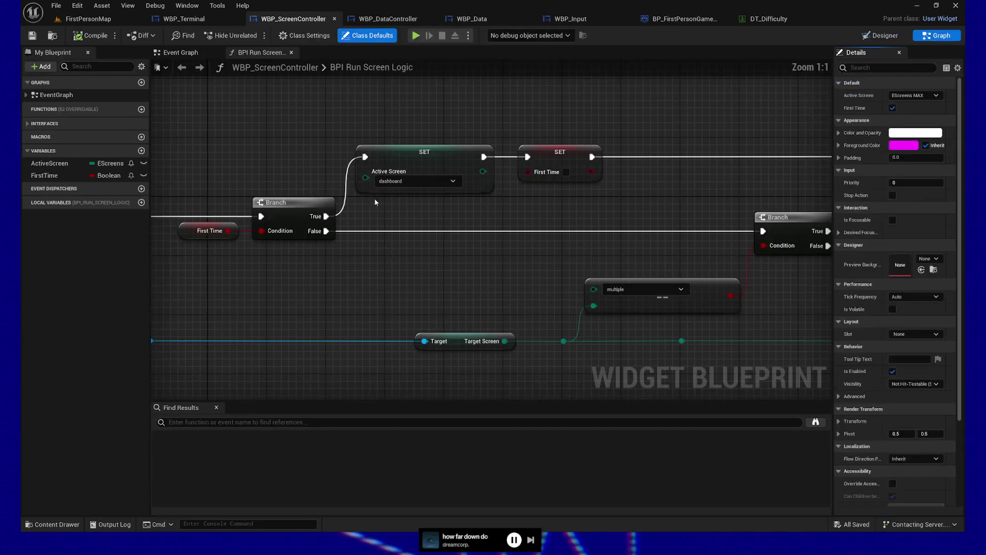
pyautogui.click(889, 41)
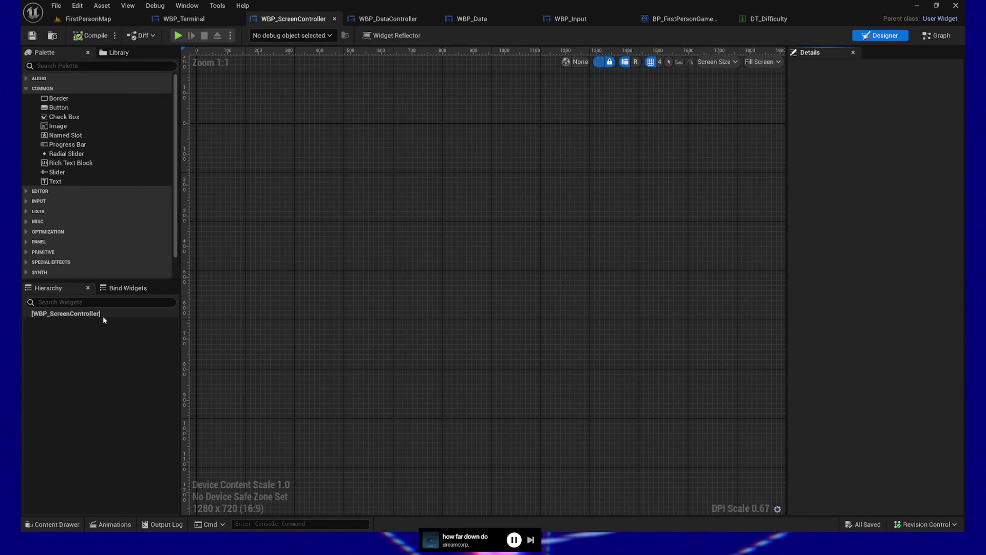
pyautogui.moveTo(526, 214)
pyautogui.mouseDown()
pyautogui.moveTo(516, 347)
pyautogui.moveTo(409, 278)
pyautogui.moveTo(434, 208)
pyautogui.mouseUp()
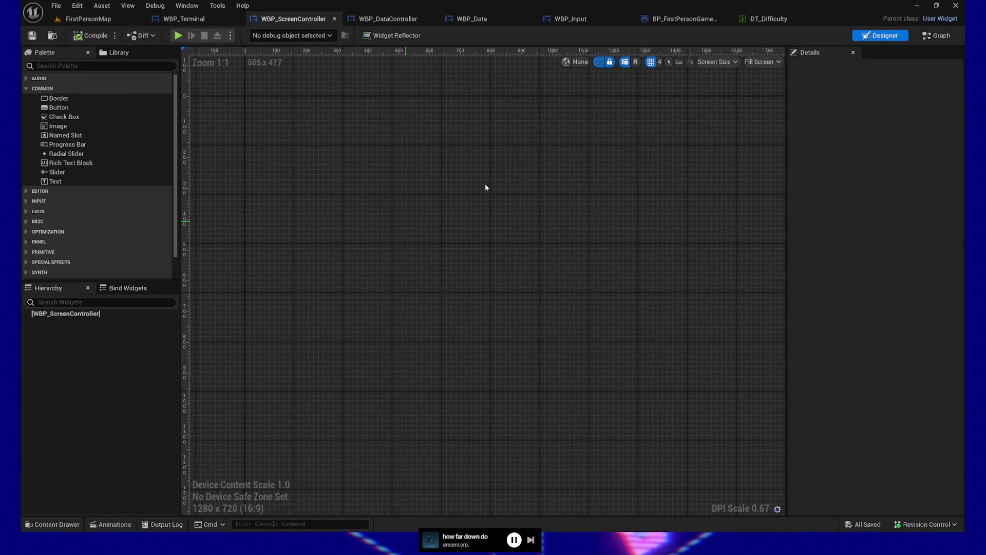
pyautogui.click(932, 36)
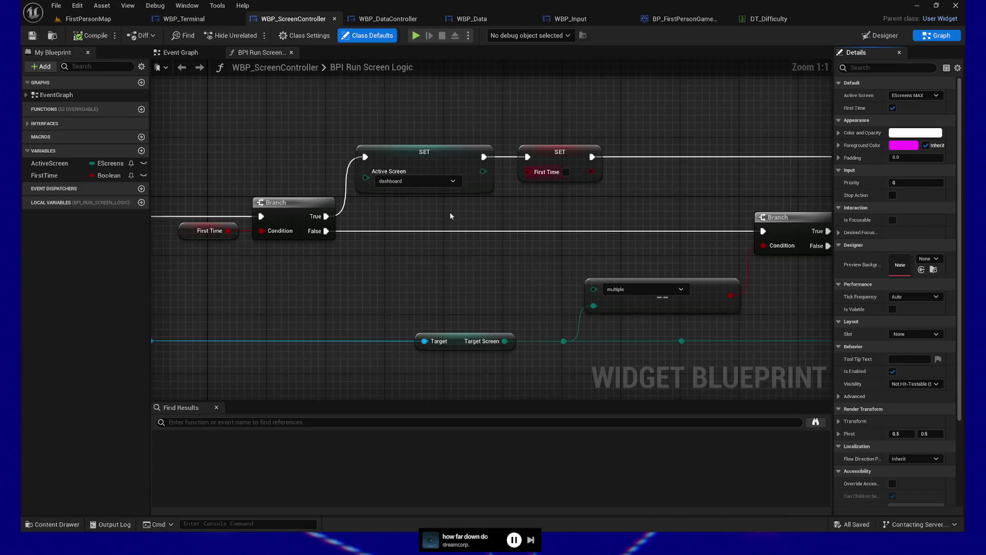
pyautogui.scroll(-4, 404, 223)
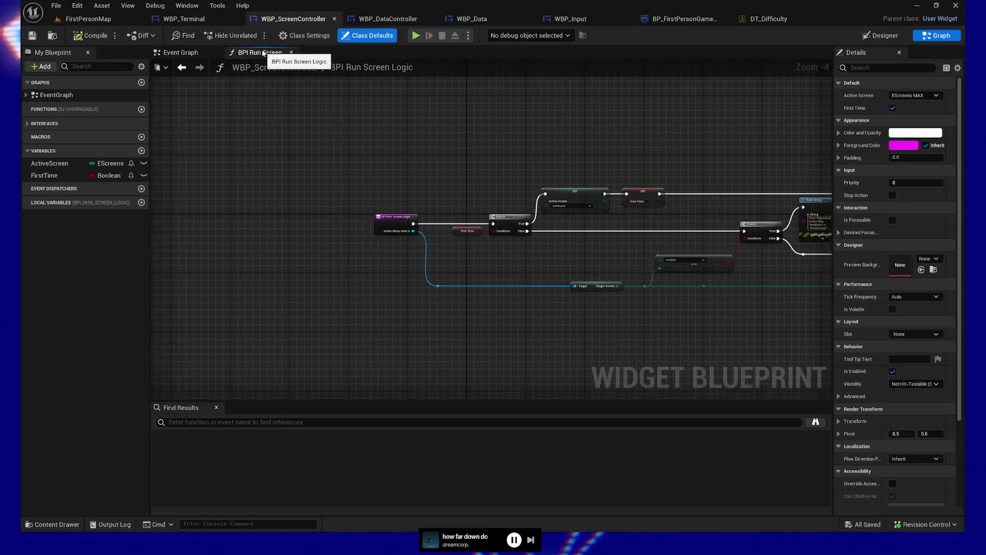
# - Run Find References > By Name (All) on the BPI Run Screen Logic entry node and enlarge the results
pyautogui.moveTo(323, 87)
pyautogui.mouseDown()
pyautogui.moveTo(260, 125)
pyautogui.moveTo(267, 139)
pyautogui.moveTo(371, 117)
pyautogui.mouseUp()
pyautogui.scroll(1, 266, 139)
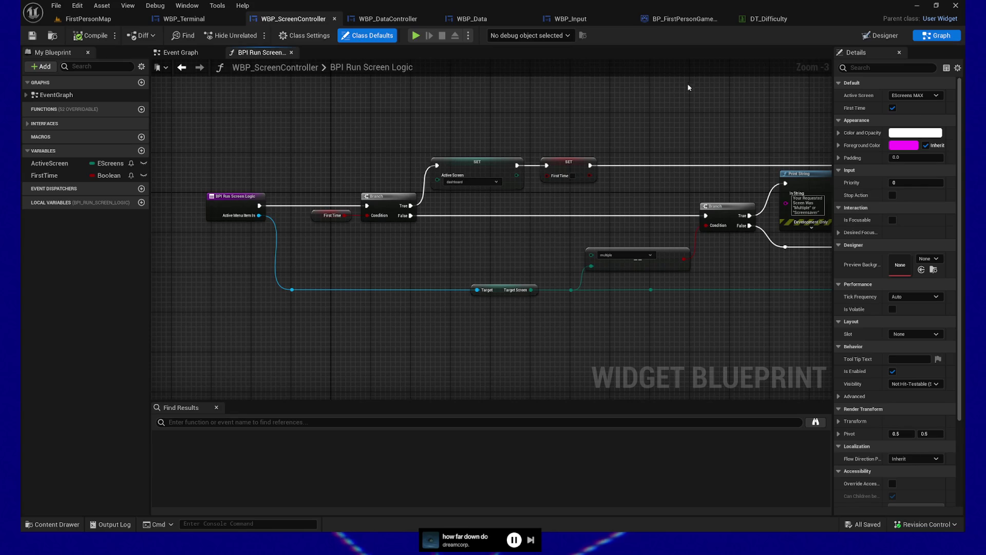
pyautogui.moveTo(400, 131); pyautogui.dragTo(422, 121)
pyautogui.rightClick(249, 191)
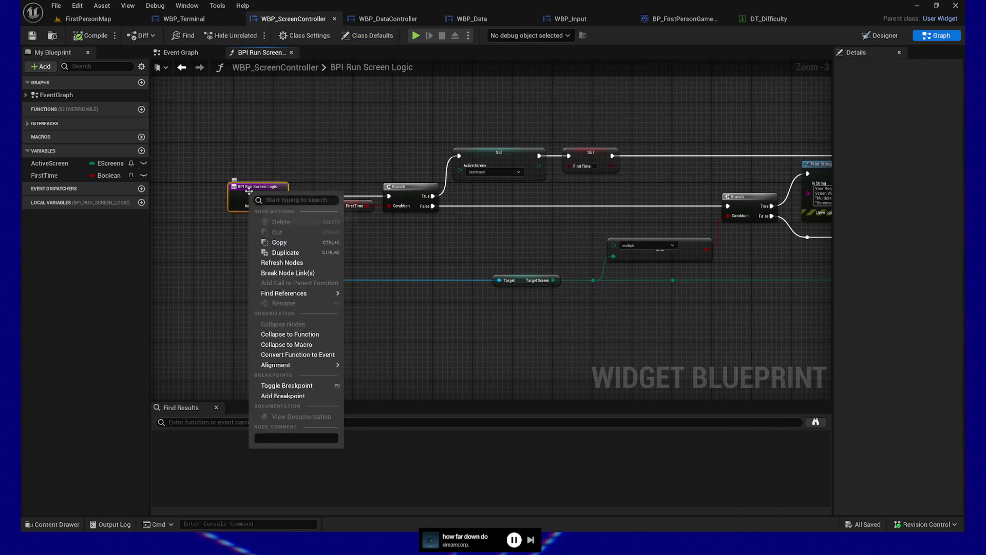
pyautogui.moveTo(301, 294)
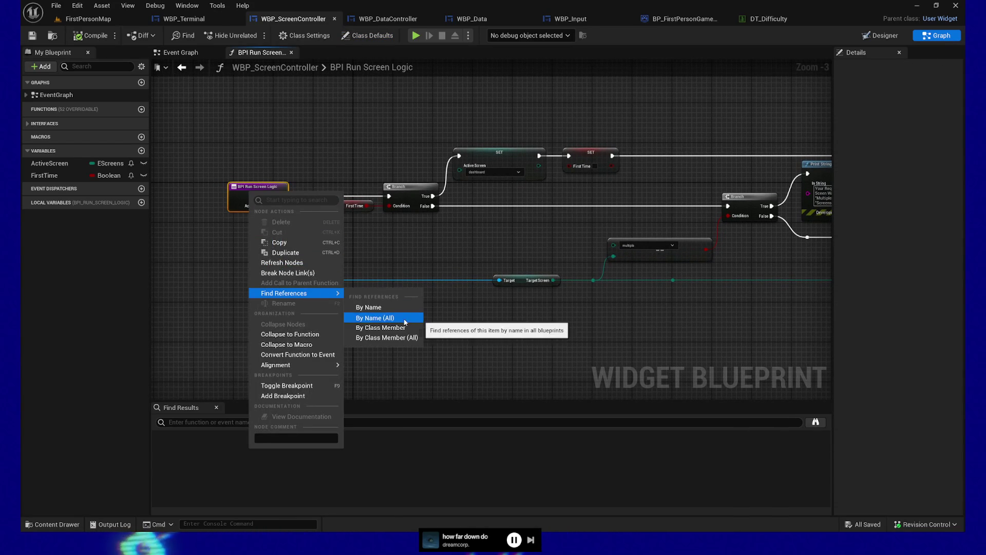
pyautogui.click(416, 312)
pyautogui.moveTo(584, 335); pyautogui.dragTo(587, 181)
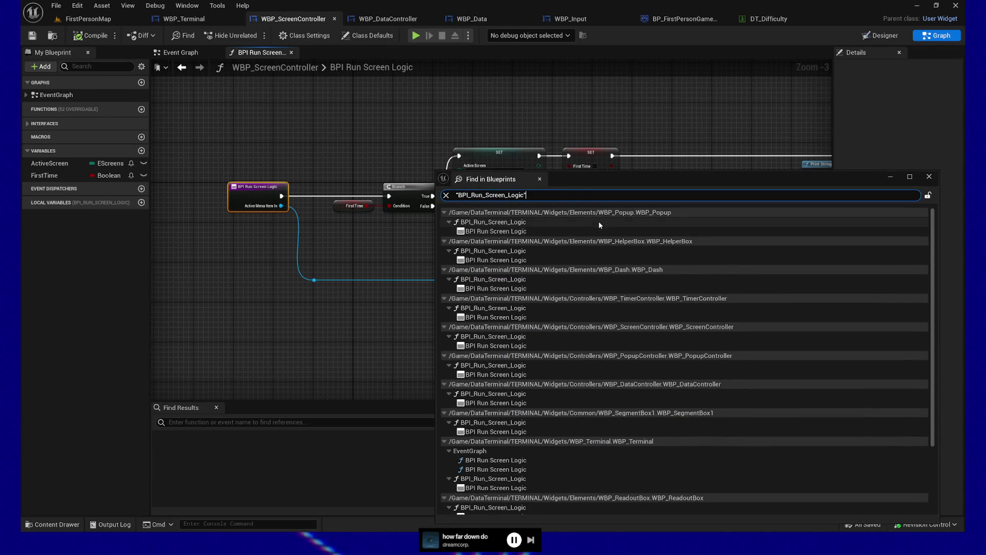
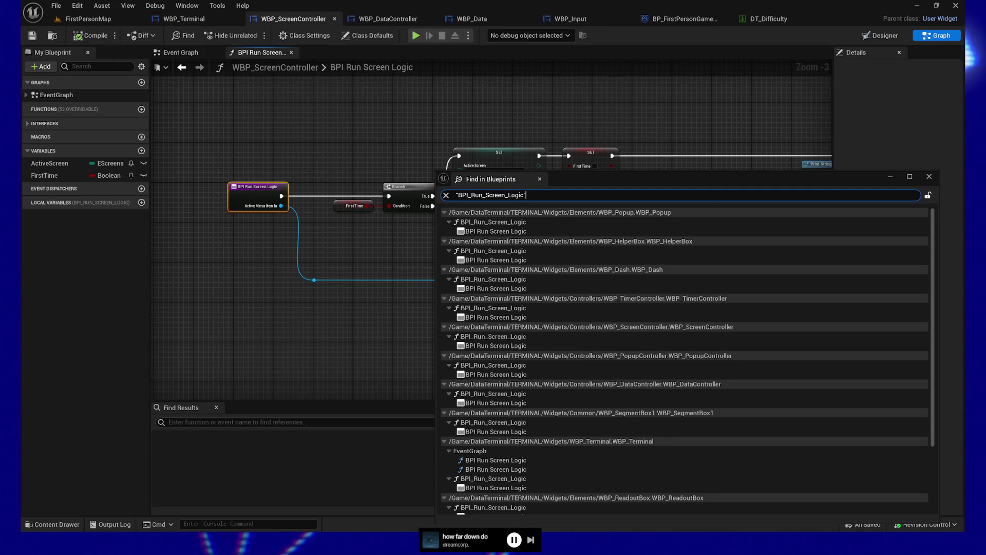
# - Close the Find in Blueprints results and look over the First Time getter and Print String logic
pyautogui.click(929, 177)
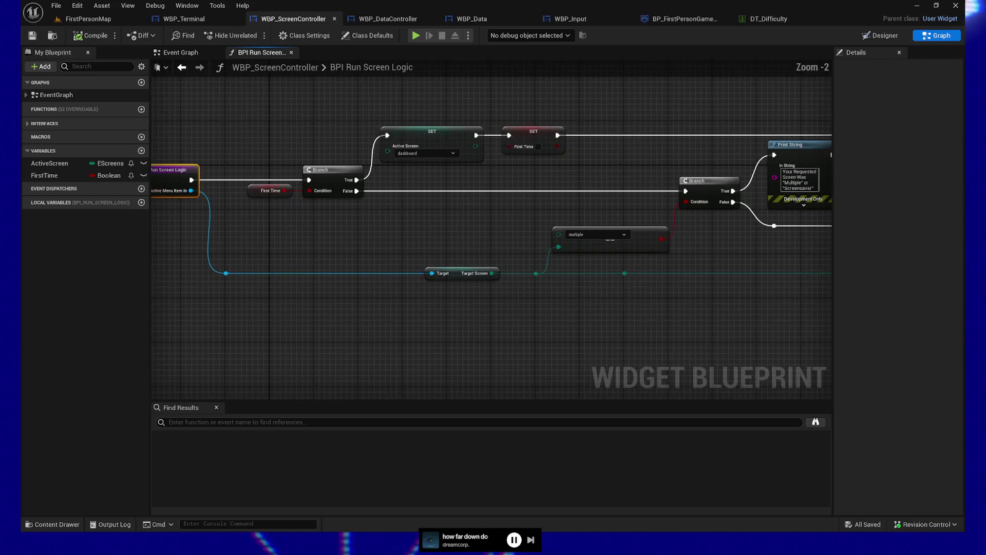
pyautogui.scroll(2, 506, 322)
pyautogui.moveTo(509, 321)
pyautogui.mouseDown()
pyautogui.moveTo(479, 338)
pyautogui.moveTo(362, 335)
pyautogui.moveTo(471, 341)
pyautogui.moveTo(370, 275)
pyautogui.moveTo(416, 272)
pyautogui.mouseUp()
pyautogui.click(337, 200)
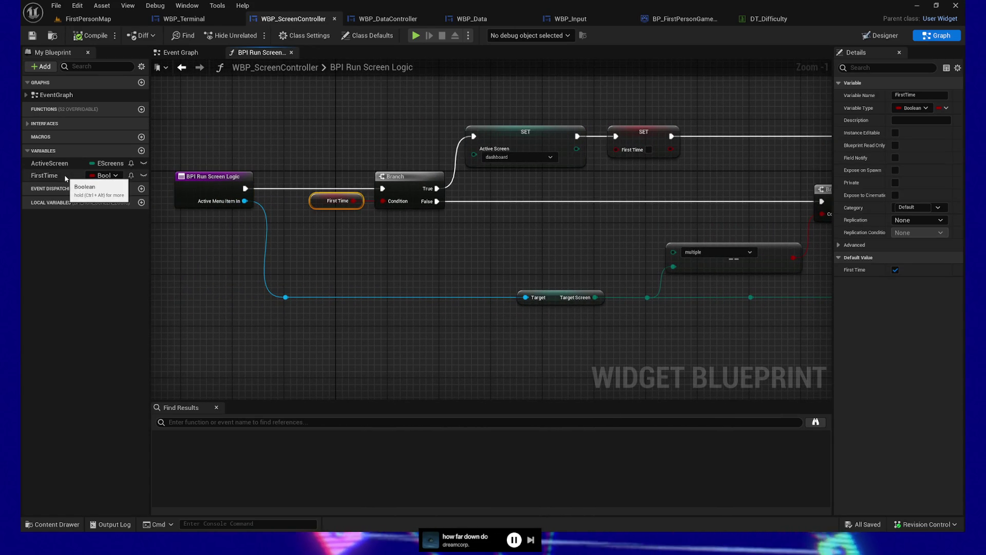
pyautogui.moveTo(464, 248); pyautogui.dragTo(425, 239)
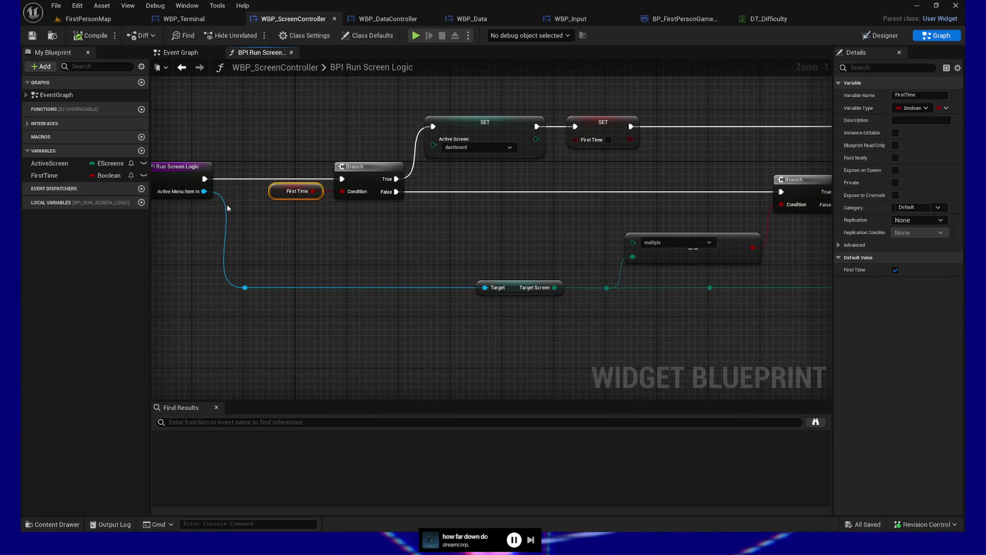
pyautogui.moveTo(472, 259); pyautogui.dragTo(384, 251)
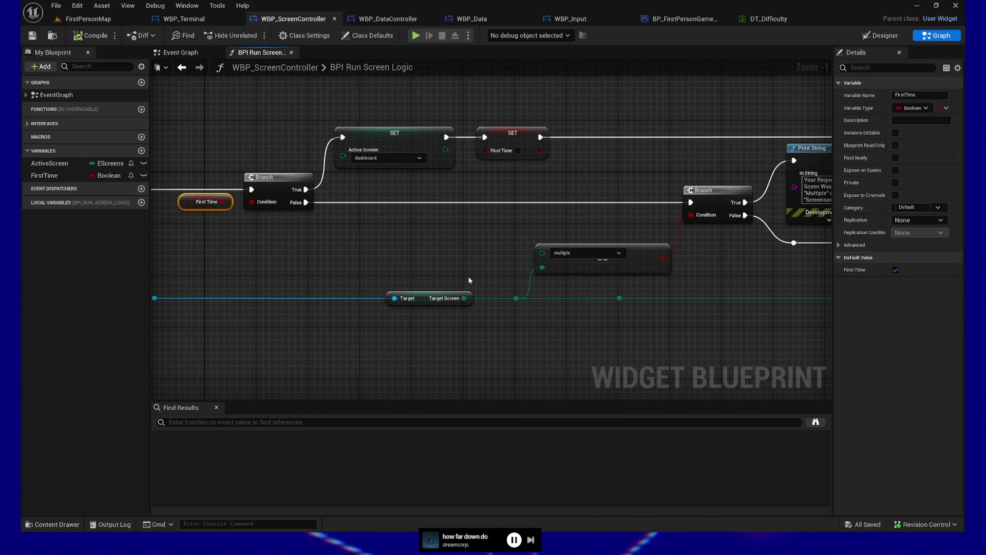
pyautogui.moveTo(382, 146); pyautogui.dragTo(368, 144)
# - Inspect the SET Active Screen, SET First Time, Return Node and Active Screen getter nodes
pyautogui.click(369, 144)
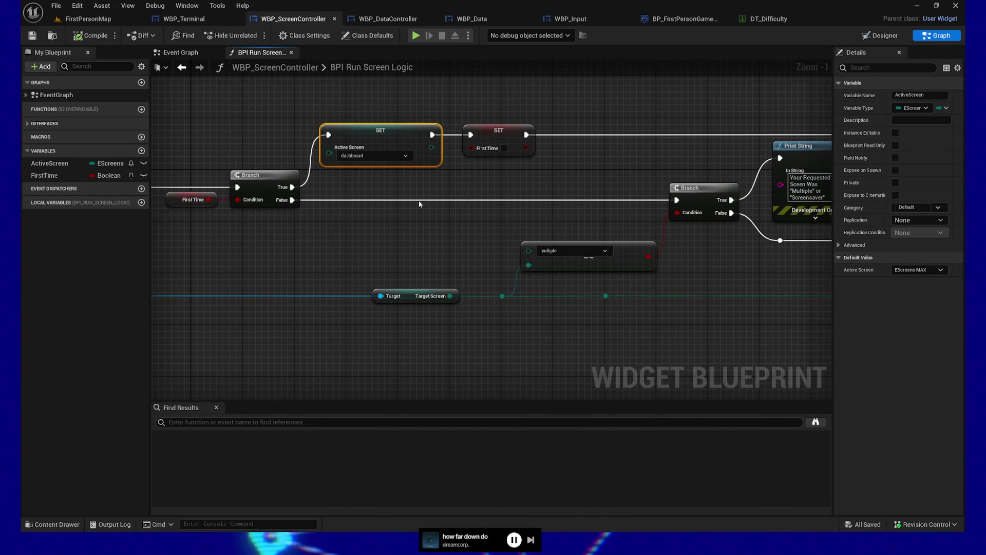
pyautogui.moveTo(445, 245); pyautogui.dragTo(404, 251)
pyautogui.click(454, 138)
pyautogui.moveTo(547, 179); pyautogui.dragTo(266, 185)
pyautogui.moveTo(491, 188); pyautogui.dragTo(467, 194)
pyautogui.click(610, 160)
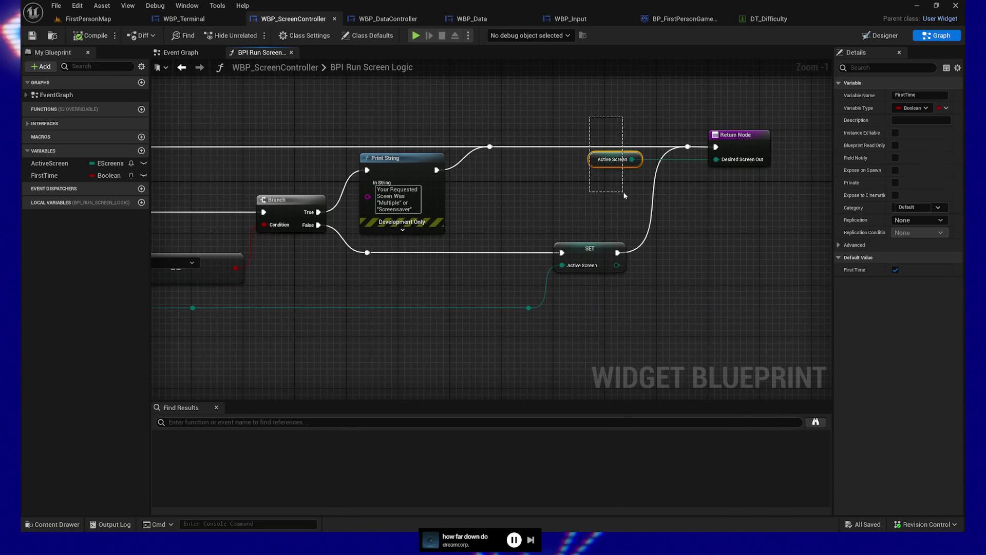
pyautogui.moveTo(347, 301); pyautogui.dragTo(593, 284)
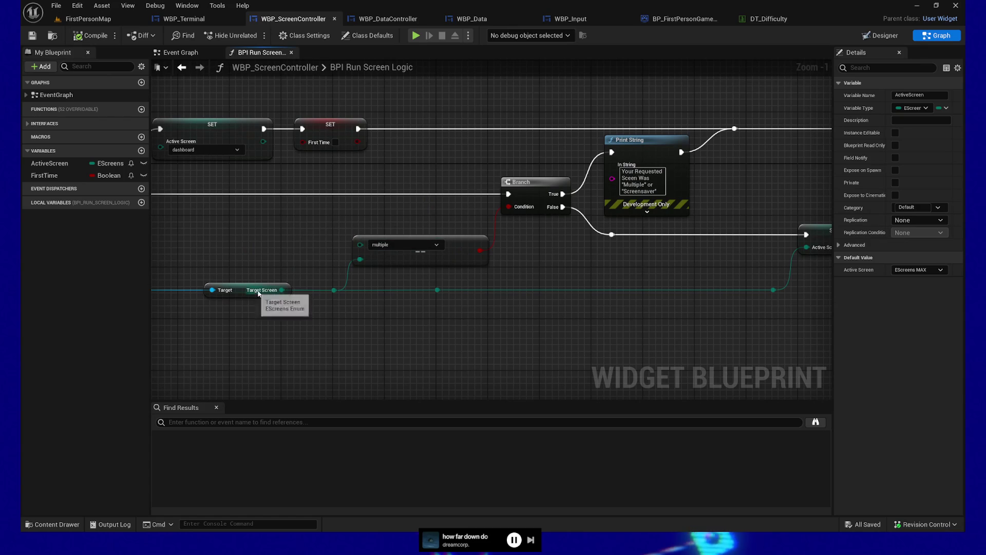
pyautogui.moveTo(496, 308); pyautogui.dragTo(247, 299)
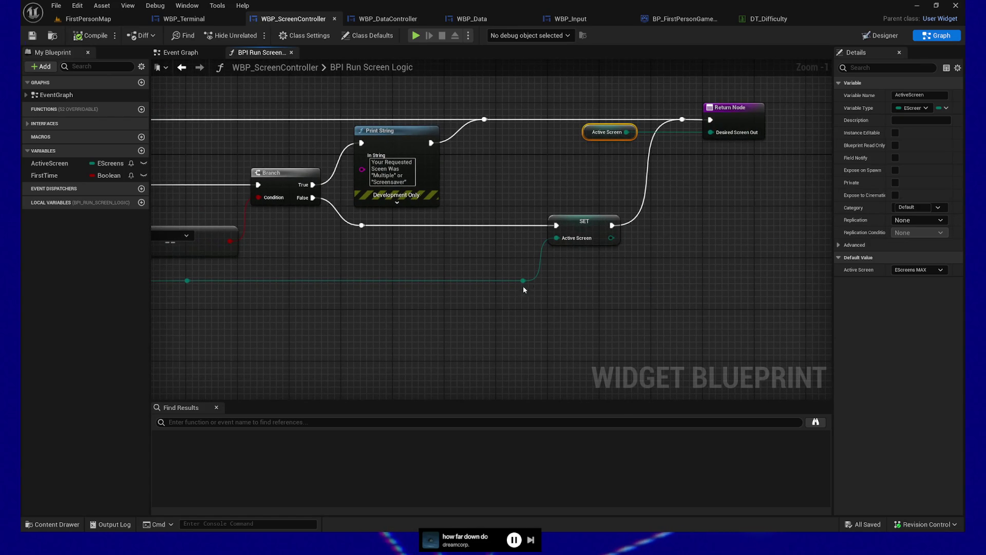
pyautogui.moveTo(326, 315); pyautogui.dragTo(437, 282)
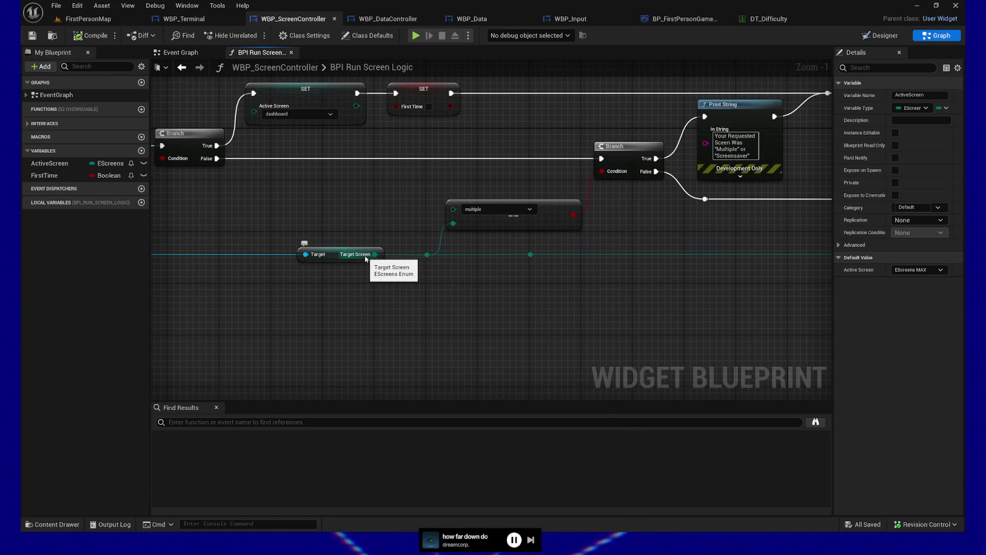
pyautogui.moveTo(582, 294); pyautogui.dragTo(350, 308)
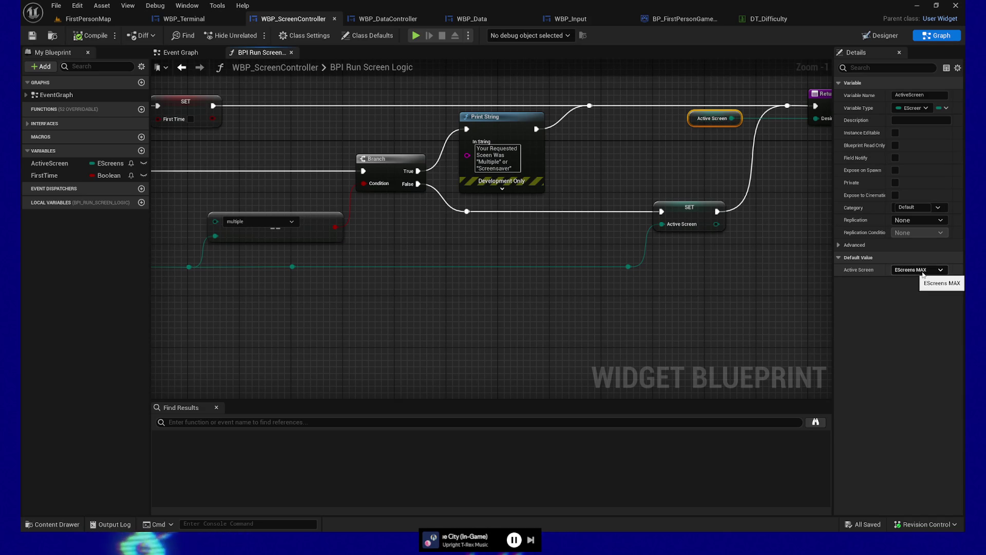
# - Leave ActiveScreen's default at EScreens MAX and drop an ActiveScreen variable beside the Return Node
pyautogui.click(924, 272)
pyautogui.click(919, 272)
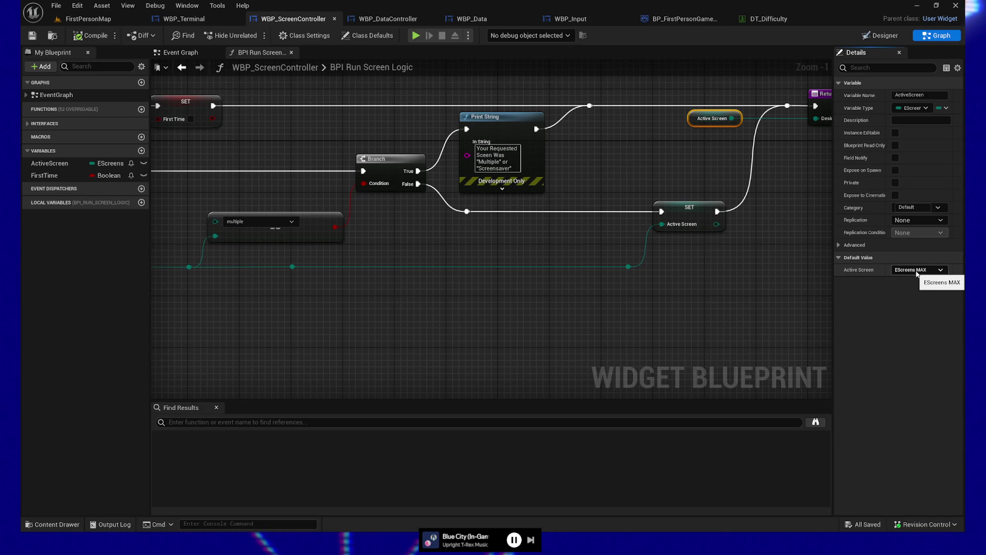
pyautogui.click(940, 271)
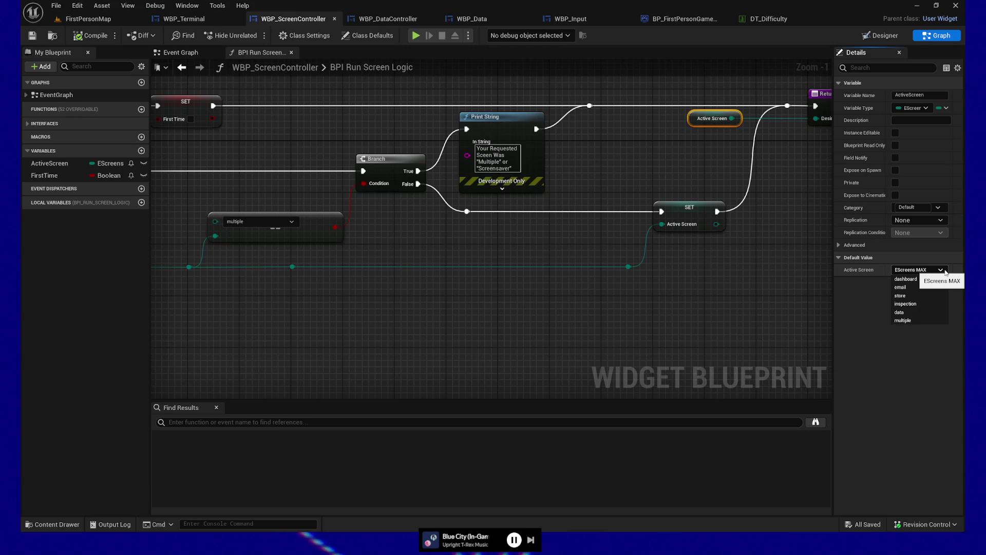
pyautogui.click(857, 340)
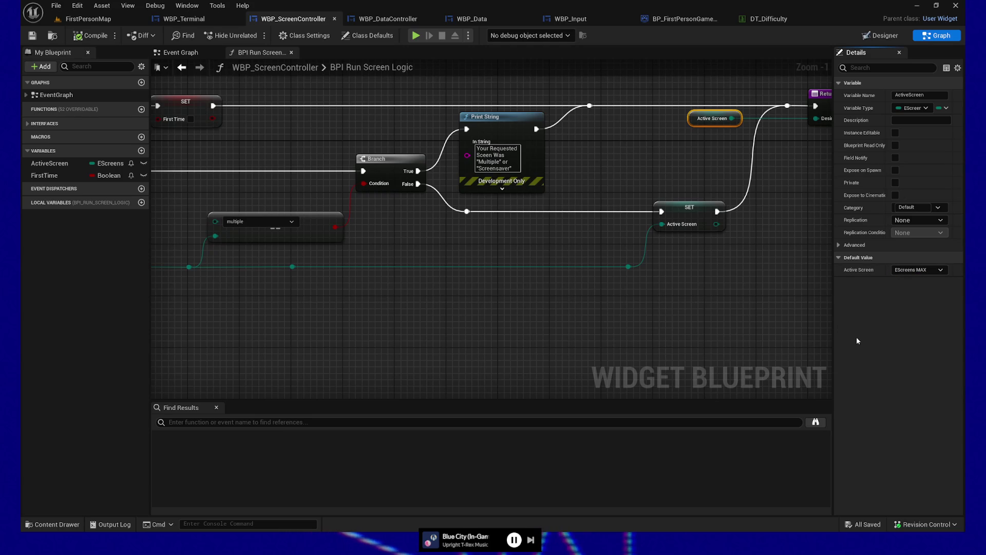
pyautogui.moveTo(641, 178); pyautogui.dragTo(389, 234)
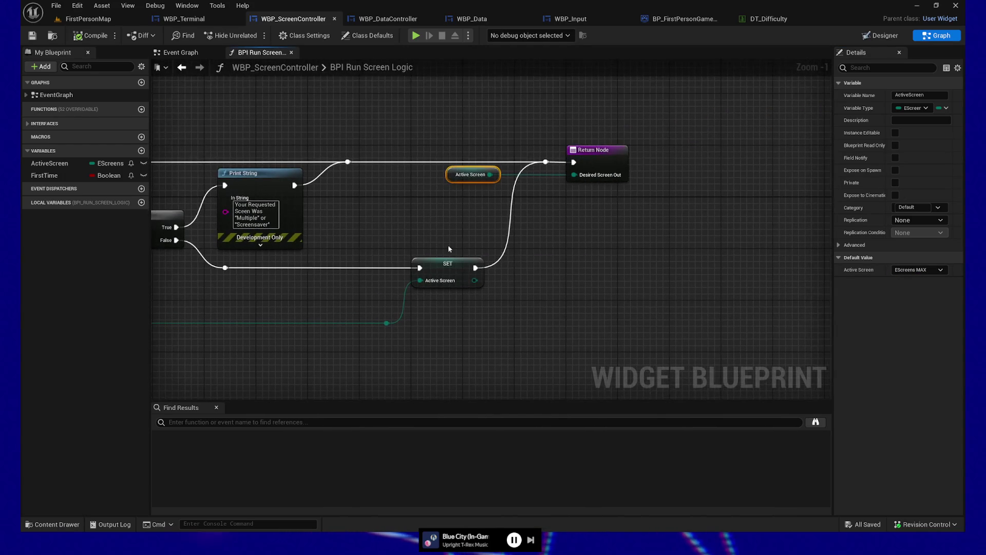
pyautogui.moveTo(50, 163)
pyautogui.mouseDown()
pyautogui.moveTo(624, 292)
pyautogui.moveTo(629, 308)
pyautogui.mouseUp()
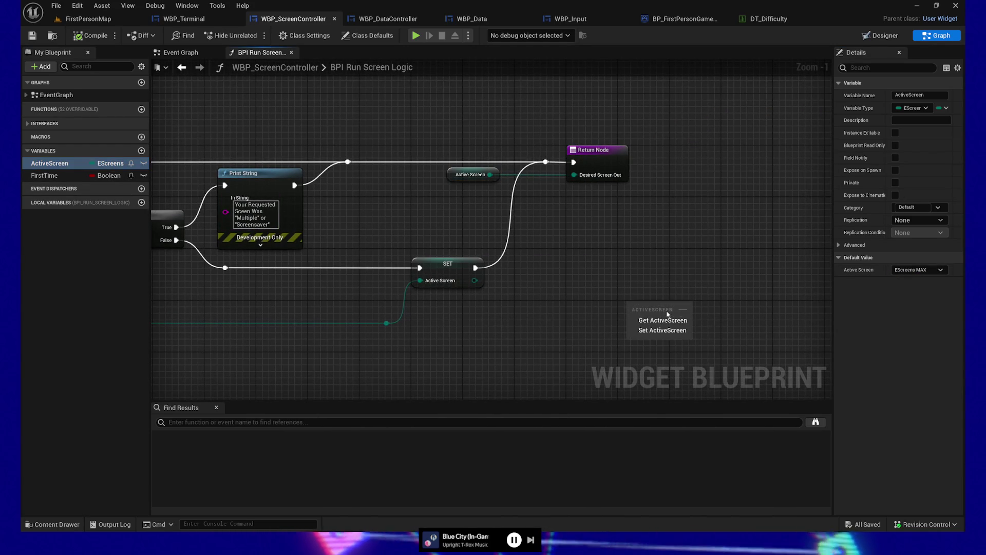
pyautogui.click(664, 323)
pyautogui.rightClick(668, 308)
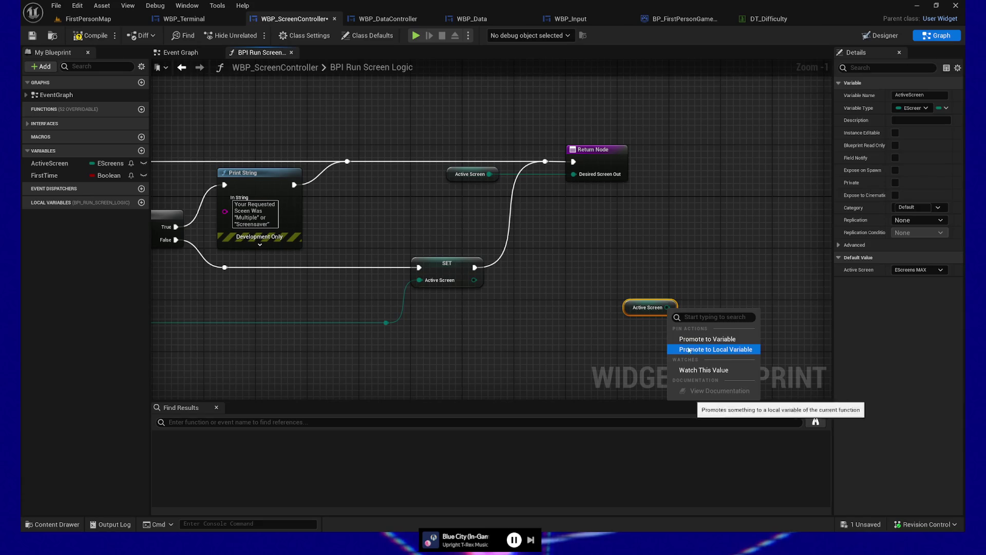
pyautogui.click(672, 309)
pyautogui.moveTo(668, 308); pyautogui.dragTo(742, 304)
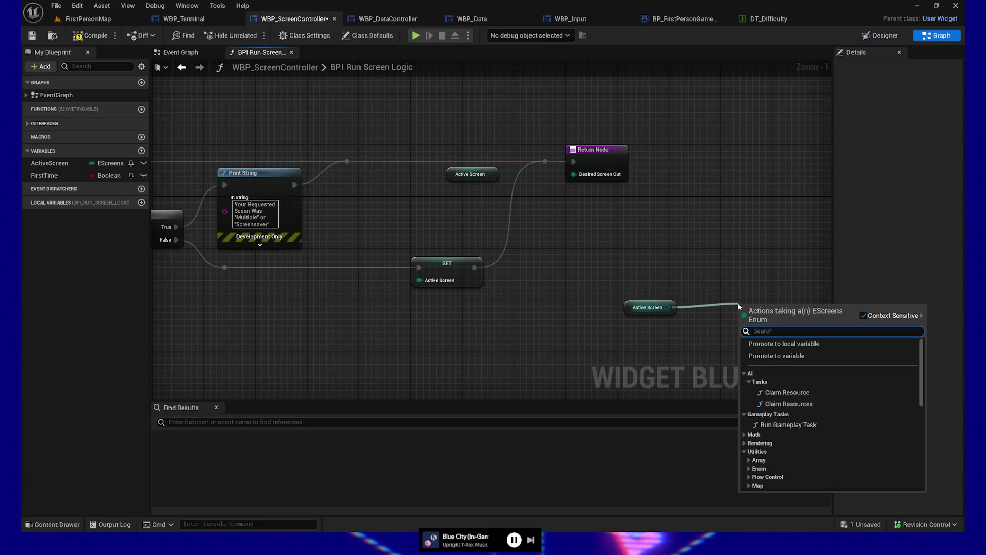
pyautogui.write('=')
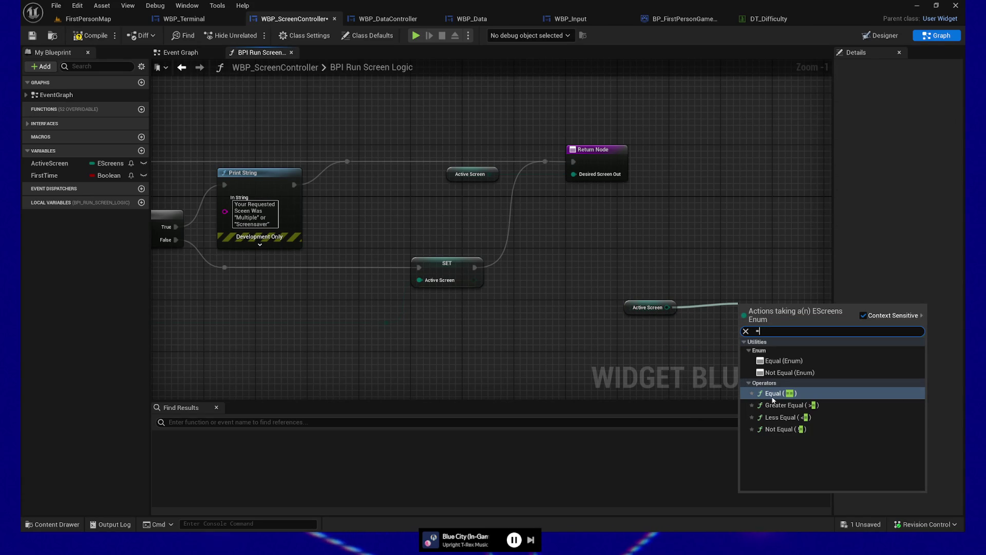
pyautogui.click(772, 394)
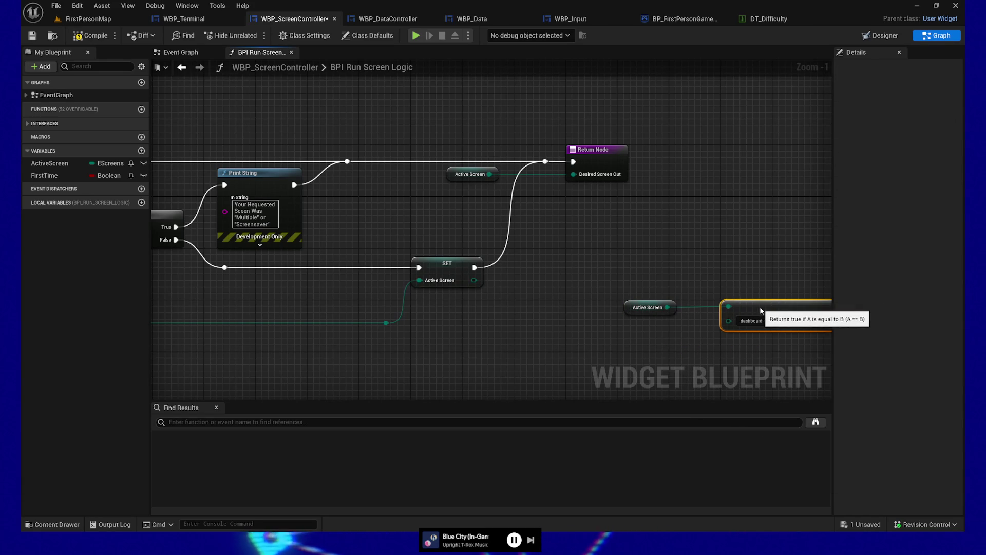
pyautogui.moveTo(737, 269); pyautogui.dragTo(593, 205)
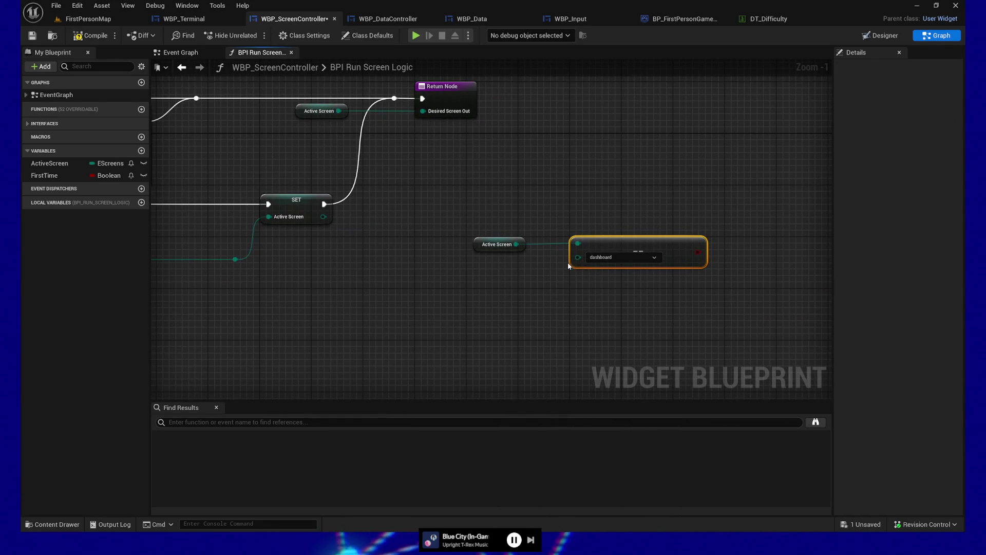
pyautogui.scroll(1, 641, 271)
pyautogui.click(646, 255)
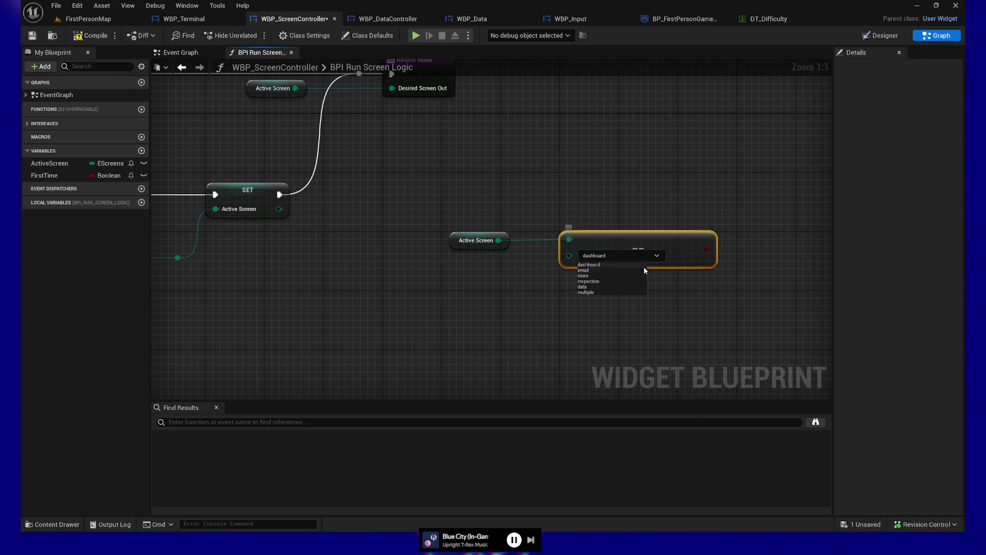
pyautogui.press('Escape')
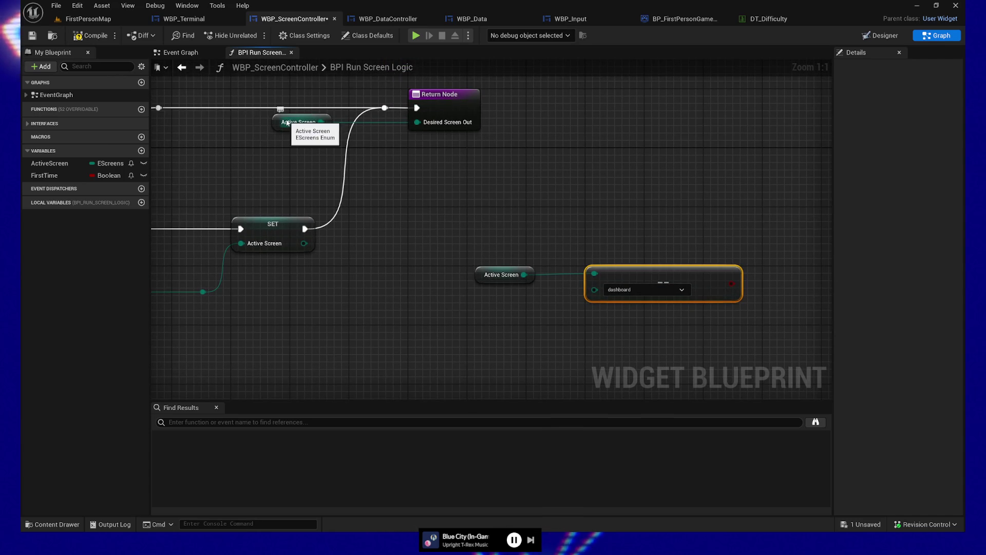
pyautogui.click(298, 122)
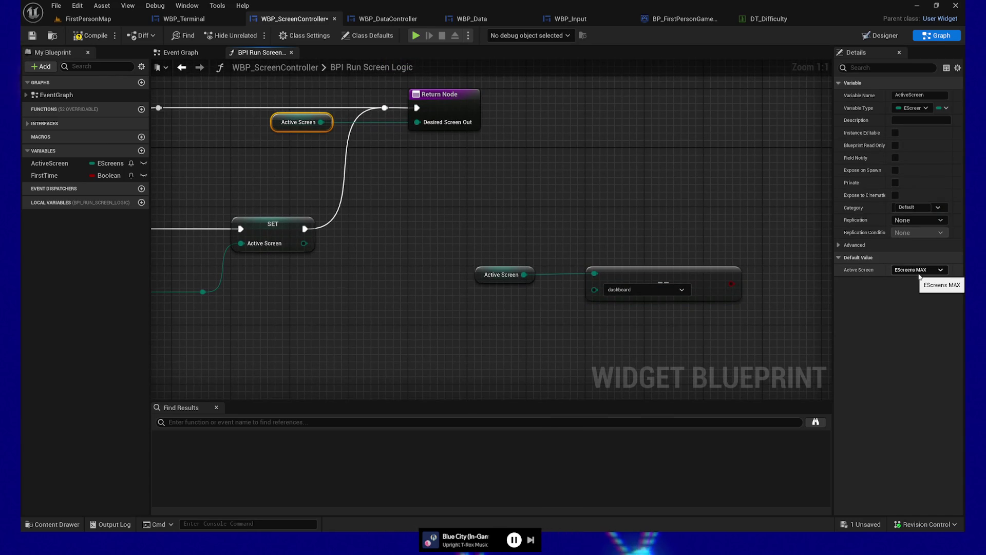
pyautogui.moveTo(482, 212); pyautogui.dragTo(384, 186)
pyautogui.click(50, 163)
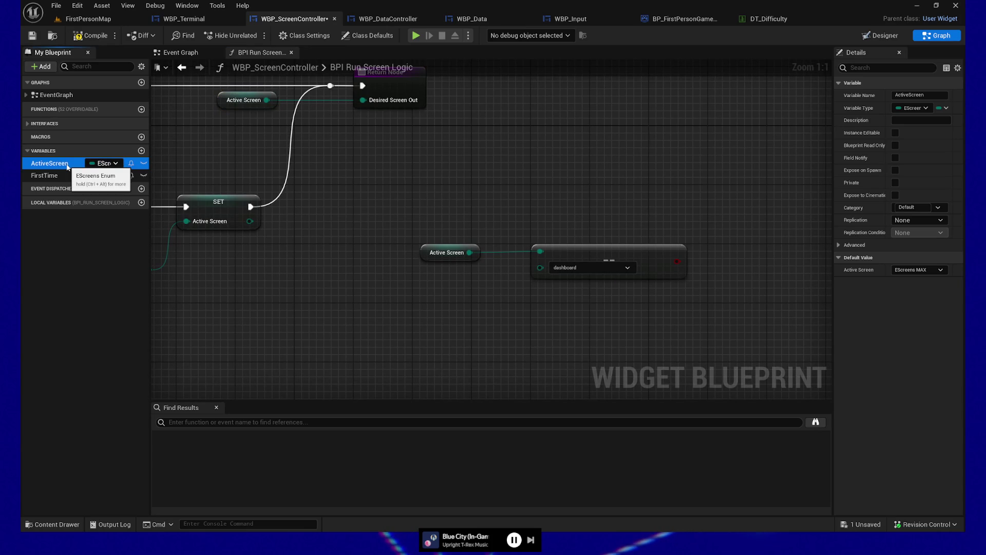
pyautogui.moveTo(539, 196); pyautogui.dragTo(493, 194)
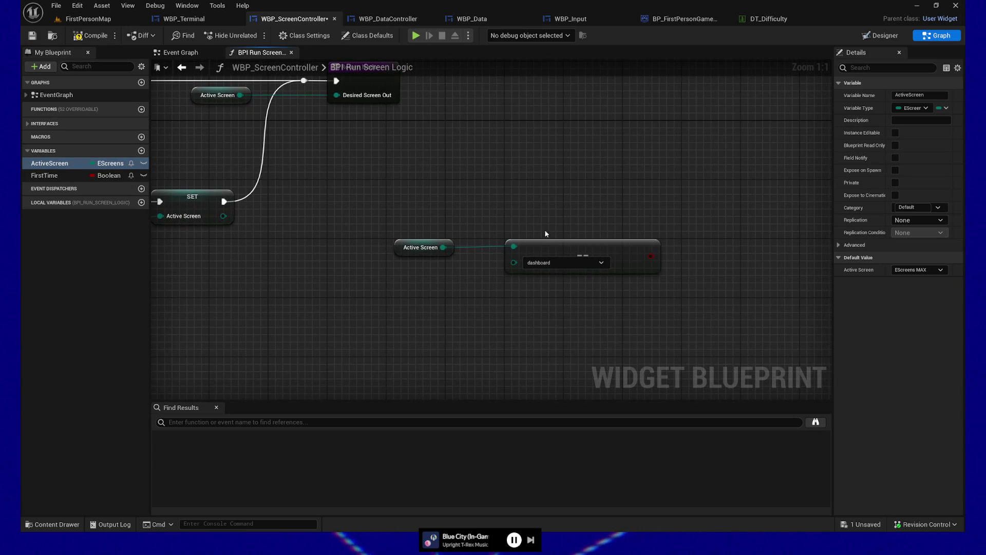
pyautogui.click(573, 260)
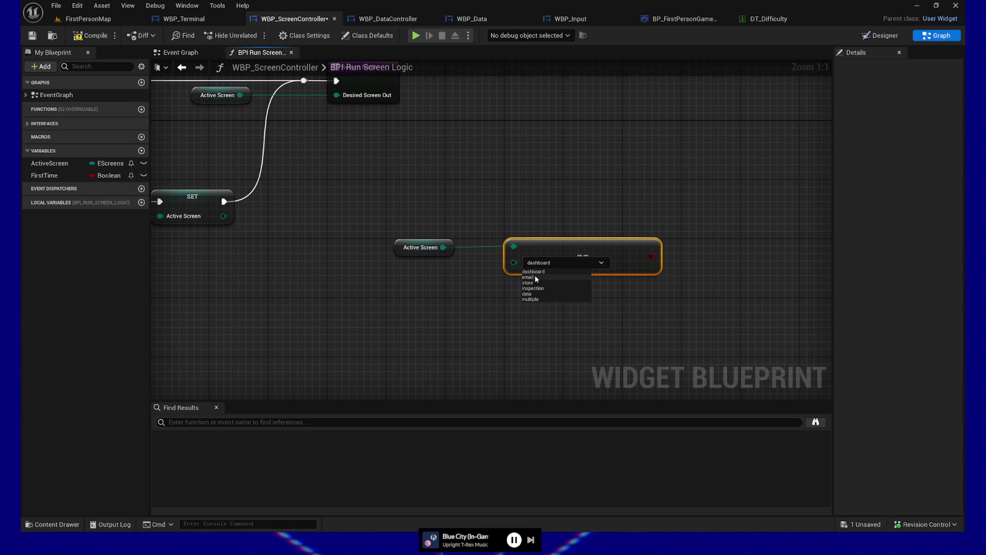
pyautogui.click(452, 224)
pyautogui.moveTo(452, 224); pyautogui.dragTo(583, 311)
pyautogui.press('Delete')
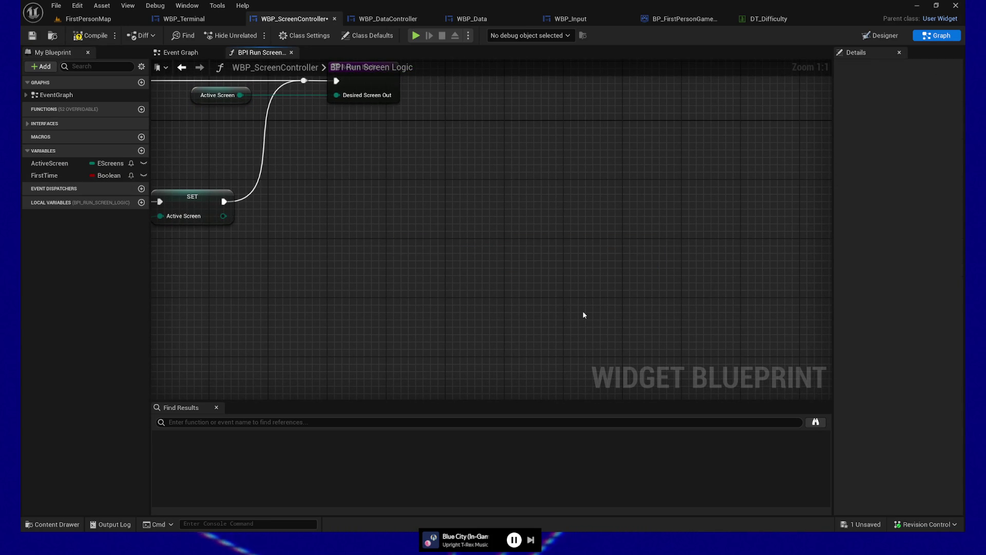
pyautogui.click(30, 37)
pyautogui.scroll(-4, 415, 255)
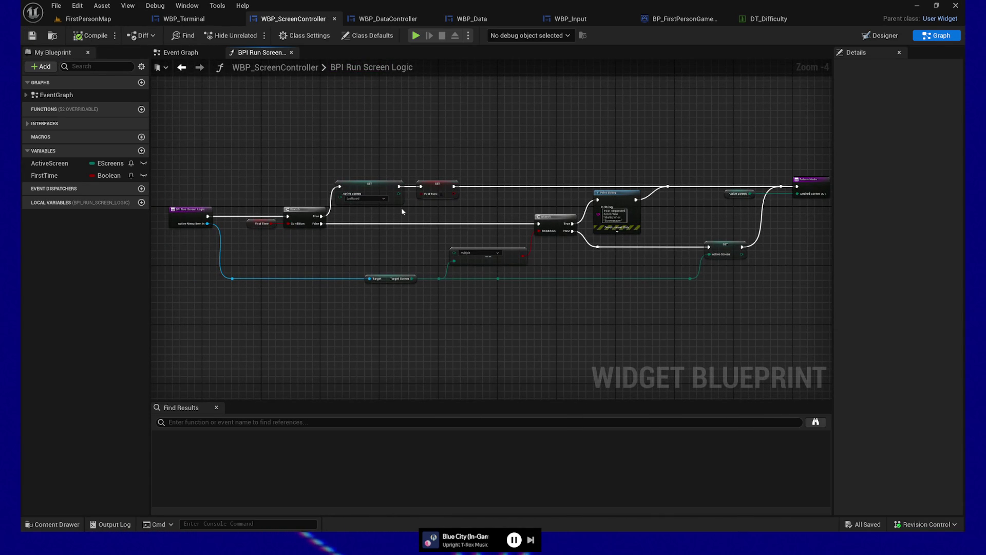
pyautogui.moveTo(386, 211); pyautogui.dragTo(423, 211)
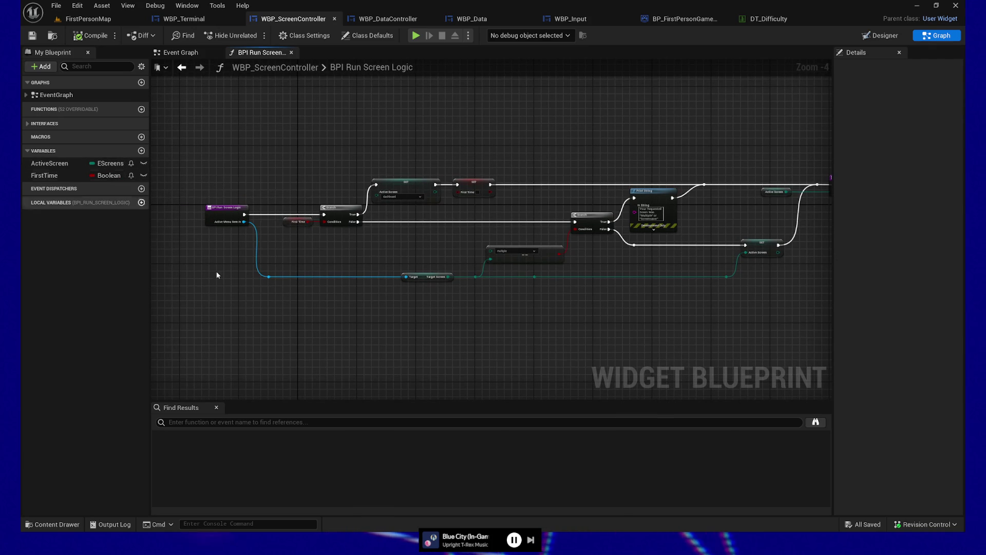
pyautogui.moveTo(426, 323); pyautogui.dragTo(355, 312)
pyautogui.scroll(1, 175, 323)
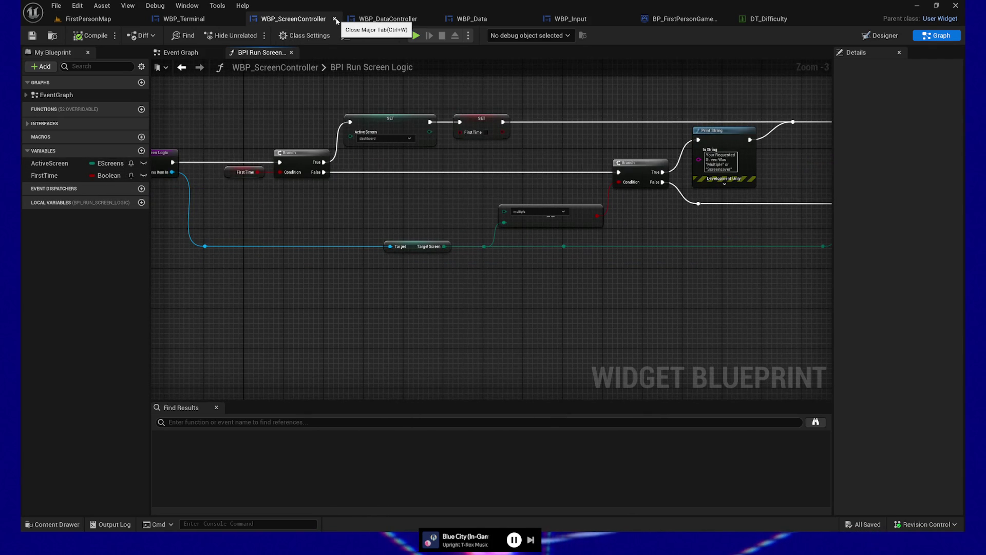
pyautogui.moveTo(231, 208); pyautogui.dragTo(332, 213)
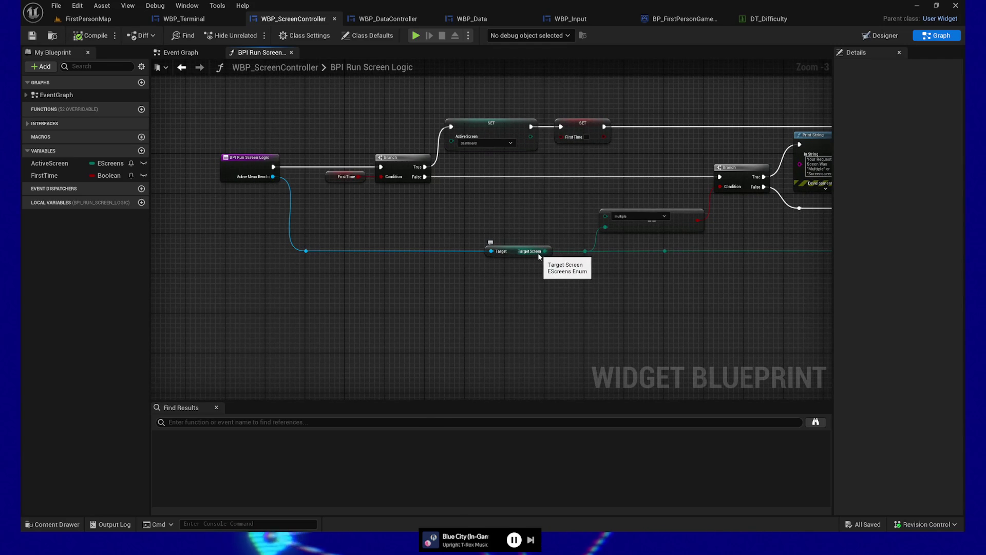
pyautogui.click(334, 19)
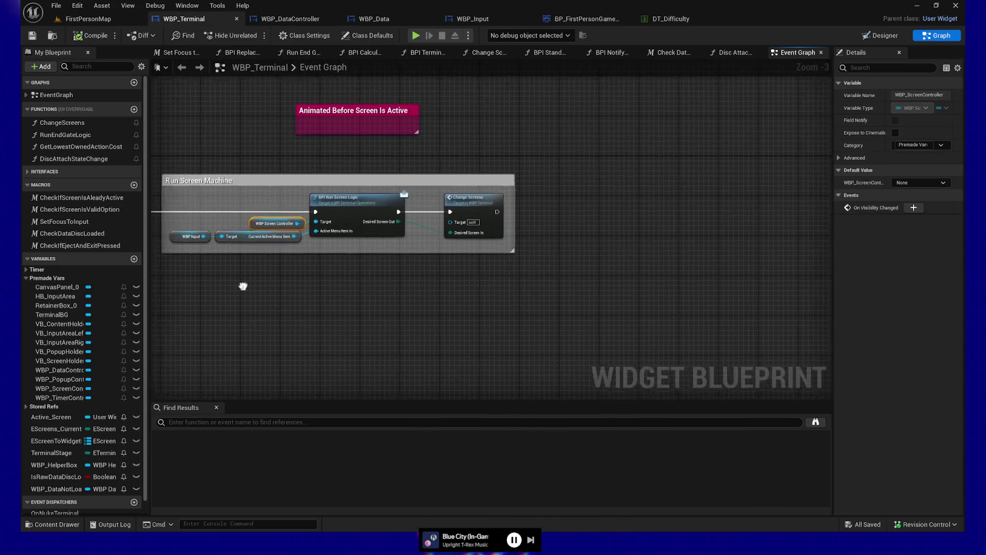
# - Open WBP_Terminal's Change Screens function and inspect its SET DesiredScreenLocal node
pyautogui.moveTo(209, 147); pyautogui.dragTo(392, 288)
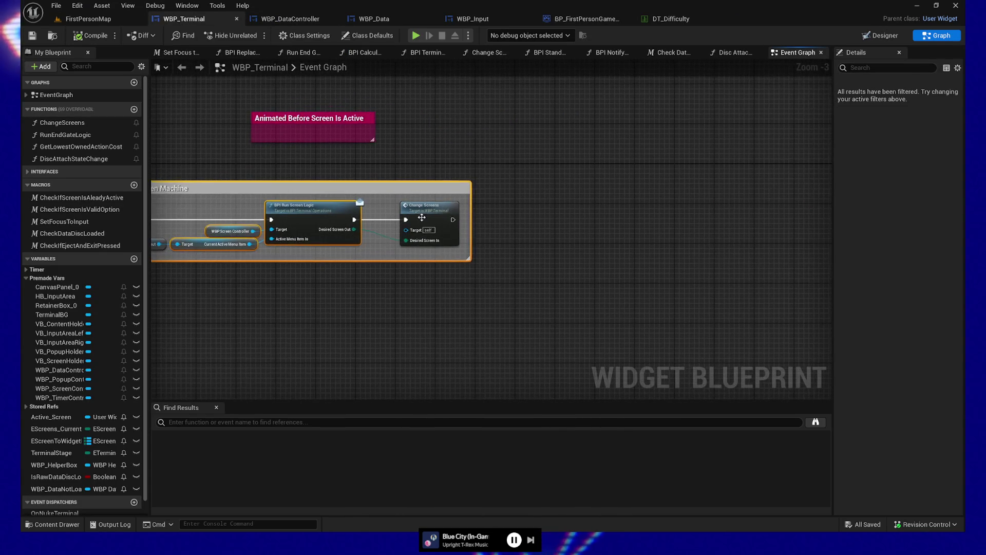
pyautogui.click(426, 211)
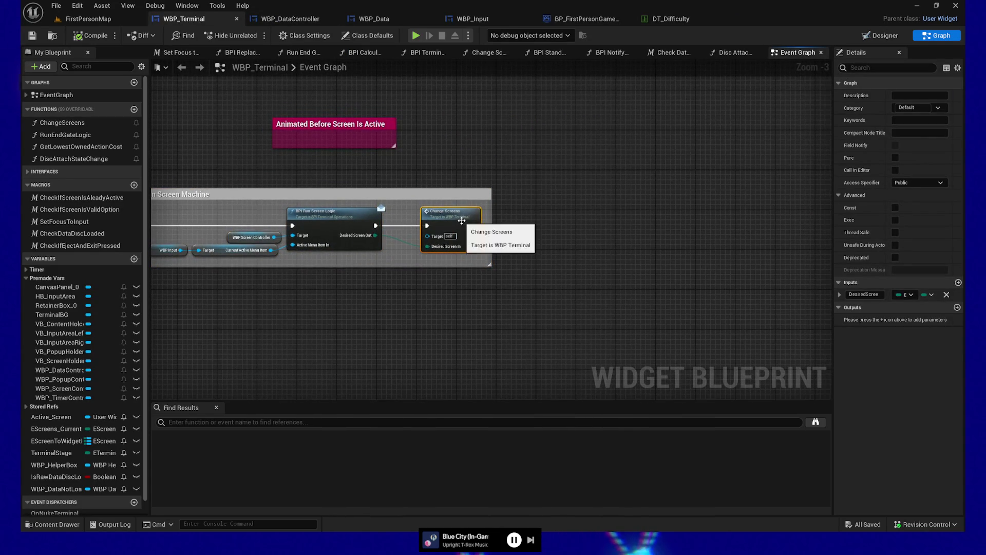
pyautogui.doubleClick(461, 220)
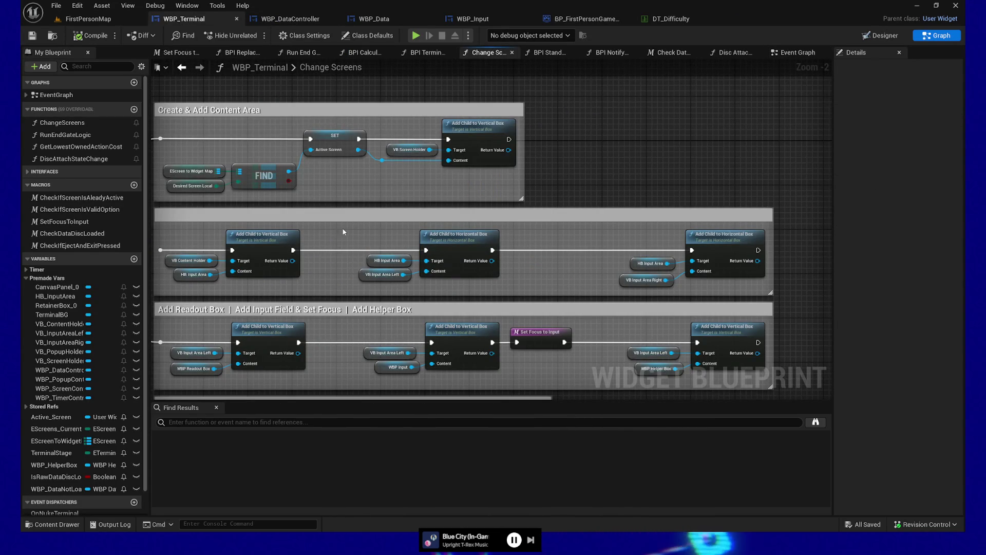
pyautogui.moveTo(346, 220); pyautogui.dragTo(622, 219)
pyautogui.moveTo(159, 290); pyautogui.dragTo(595, 286)
pyautogui.moveTo(256, 297)
pyautogui.mouseDown()
pyautogui.moveTo(565, 298)
pyautogui.moveTo(465, 292)
pyautogui.mouseUp()
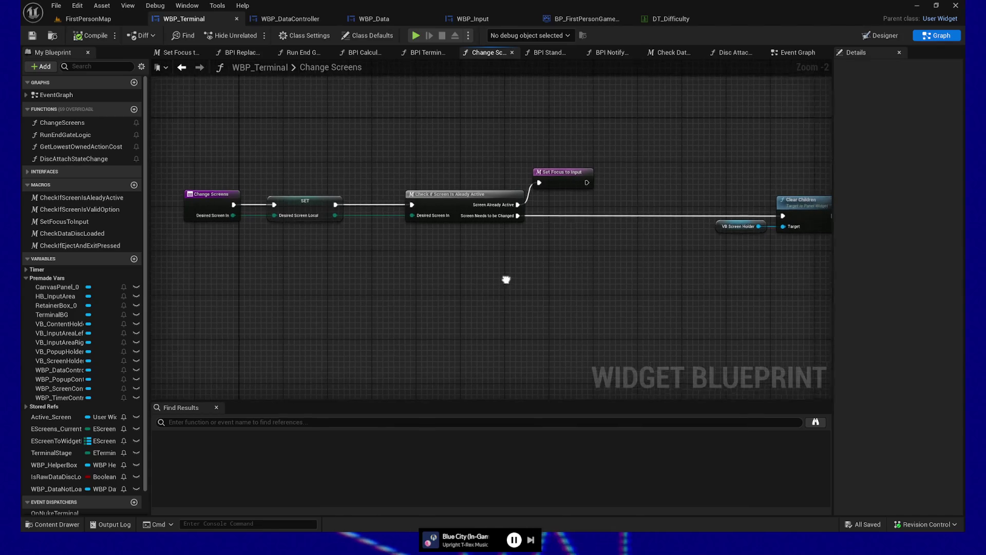
pyautogui.click(303, 208)
pyautogui.moveTo(322, 270); pyautogui.dragTo(375, 281)
pyautogui.click(260, 222)
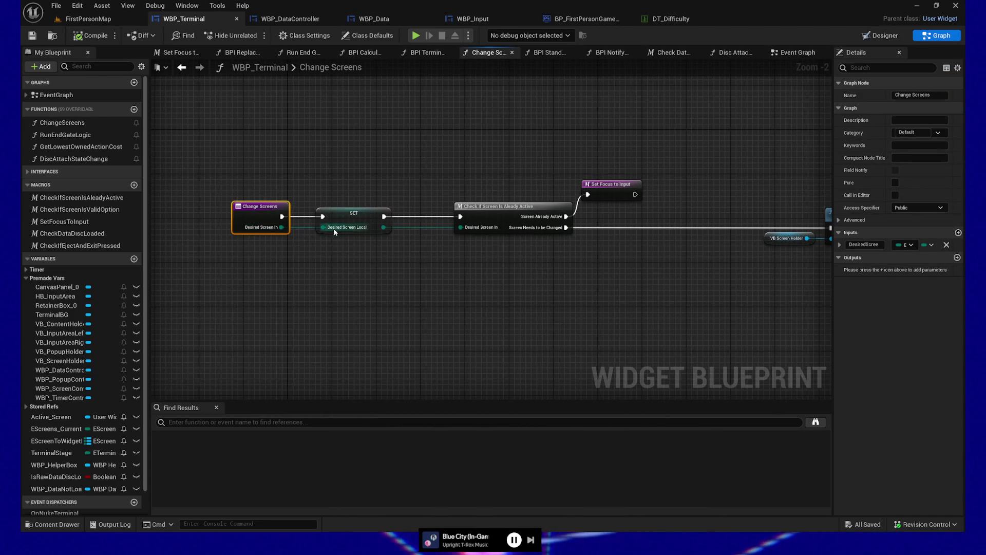
pyautogui.moveTo(344, 264)
pyautogui.mouseDown()
pyautogui.moveTo(238, 253)
pyautogui.moveTo(294, 265)
pyautogui.moveTo(284, 267)
pyautogui.mouseUp()
pyautogui.moveTo(330, 161)
pyautogui.mouseDown()
pyautogui.moveTo(347, 260)
pyautogui.moveTo(323, 221)
pyautogui.mouseUp()
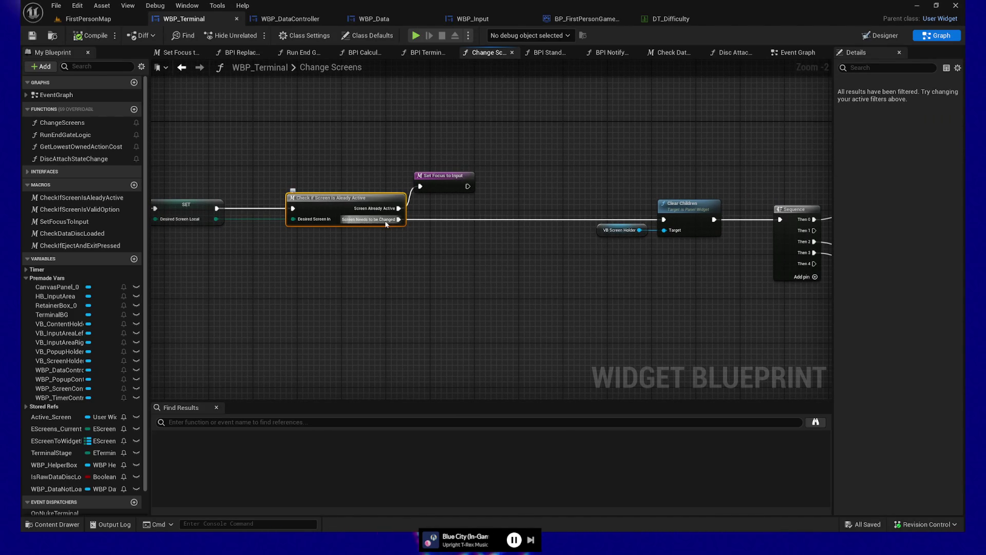
pyautogui.moveTo(484, 265); pyautogui.dragTo(361, 263)
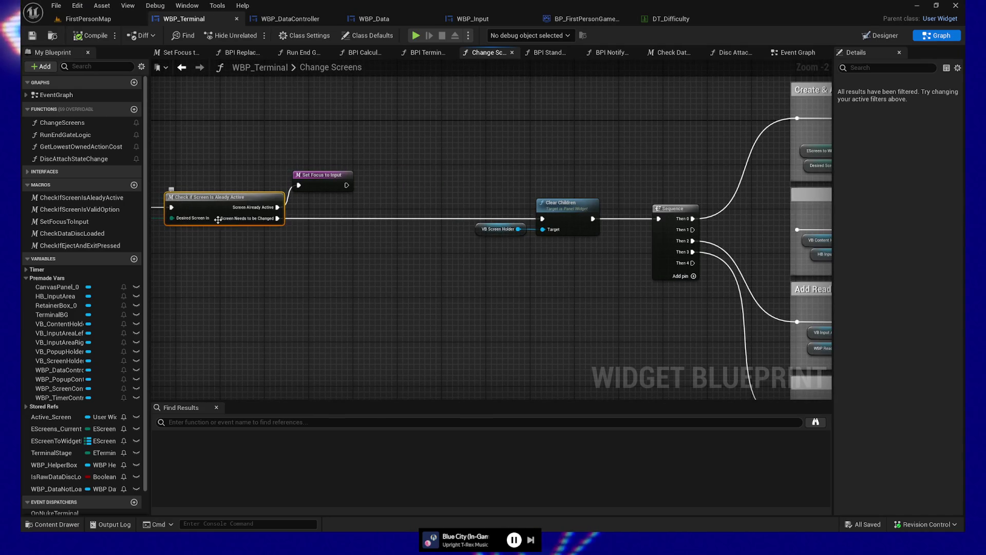
pyautogui.moveTo(494, 168)
pyautogui.mouseDown()
pyautogui.moveTo(300, 188)
pyautogui.moveTo(386, 290)
pyautogui.mouseUp()
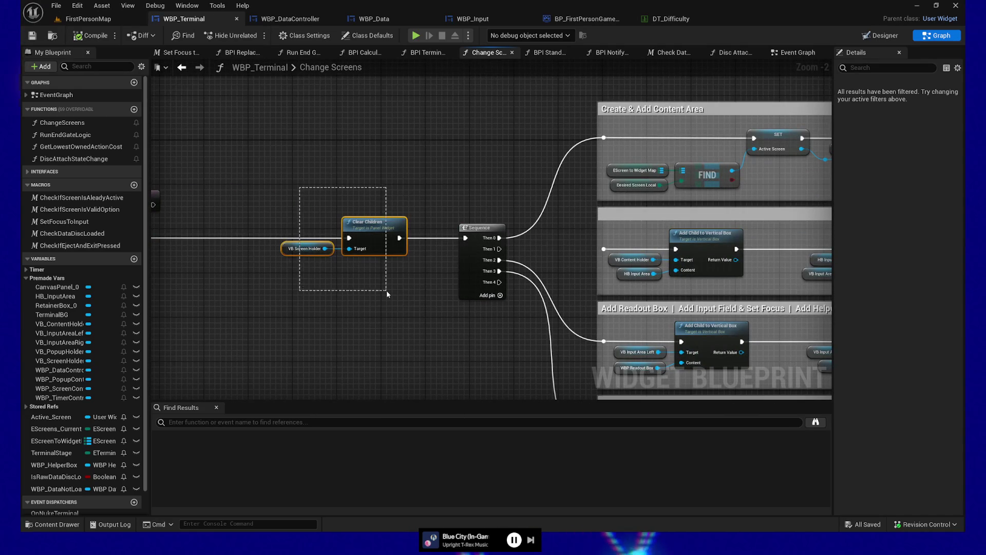
pyautogui.moveTo(277, 224)
pyautogui.mouseDown()
pyautogui.moveTo(316, 286)
pyautogui.moveTo(308, 293)
pyautogui.moveTo(372, 193)
pyautogui.mouseUp()
pyautogui.moveTo(510, 130); pyautogui.dragTo(383, 152)
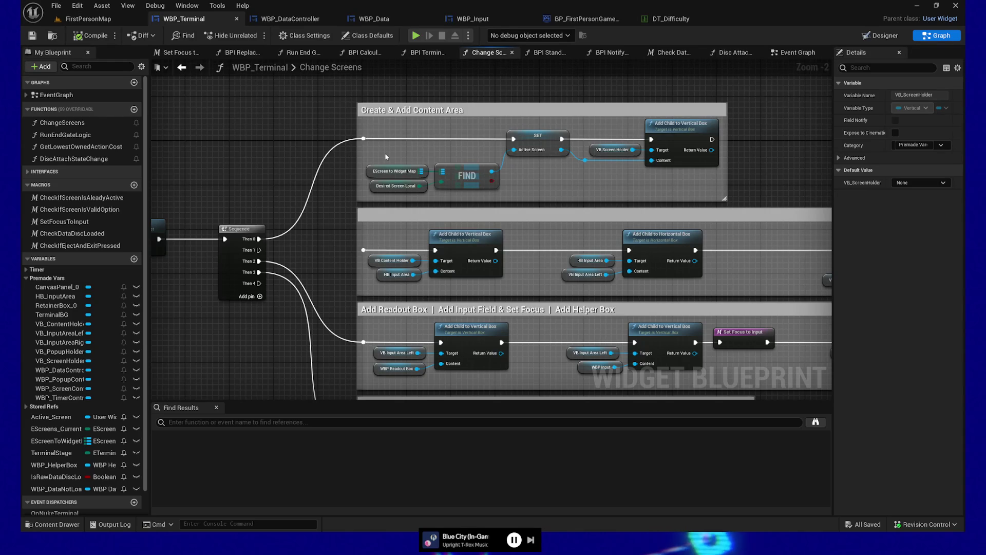
pyautogui.moveTo(315, 132); pyautogui.dragTo(279, 137)
pyautogui.moveTo(479, 169); pyautogui.dragTo(452, 166)
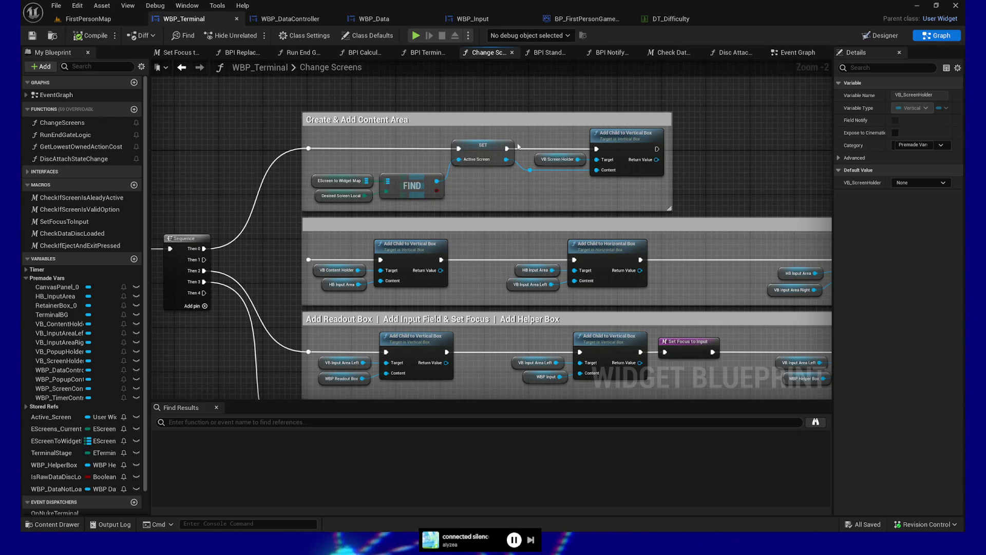
pyautogui.moveTo(354, 151); pyautogui.dragTo(325, 154)
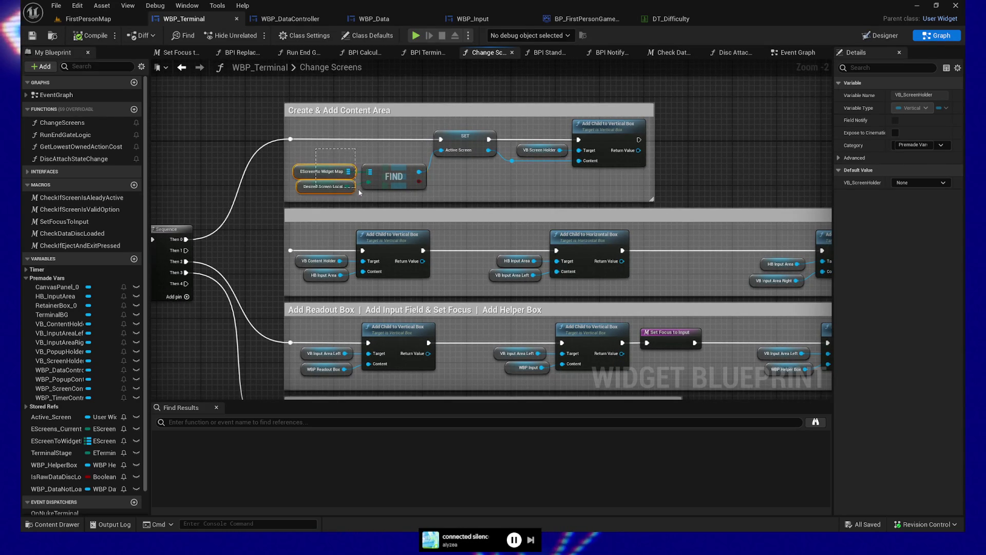
pyautogui.click(393, 171)
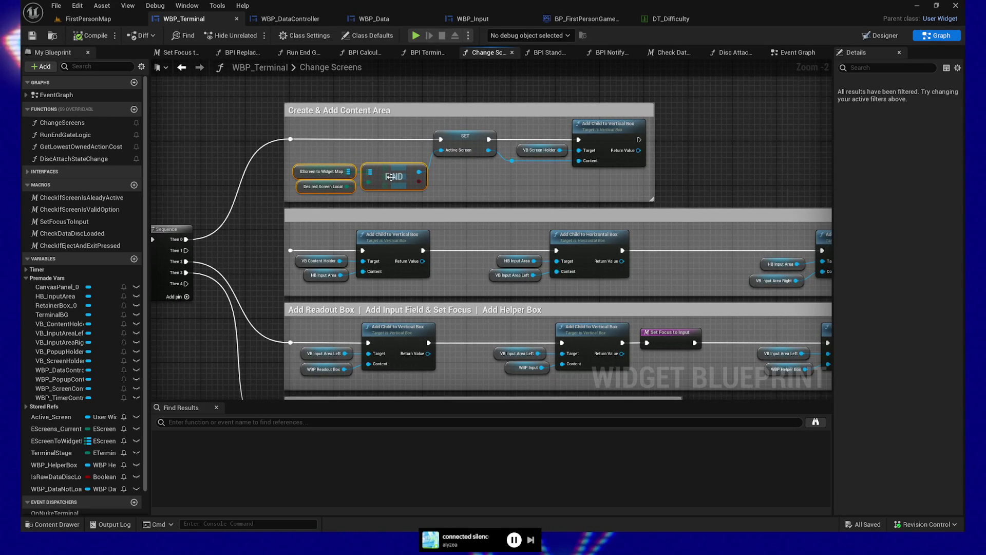
pyautogui.click(302, 169)
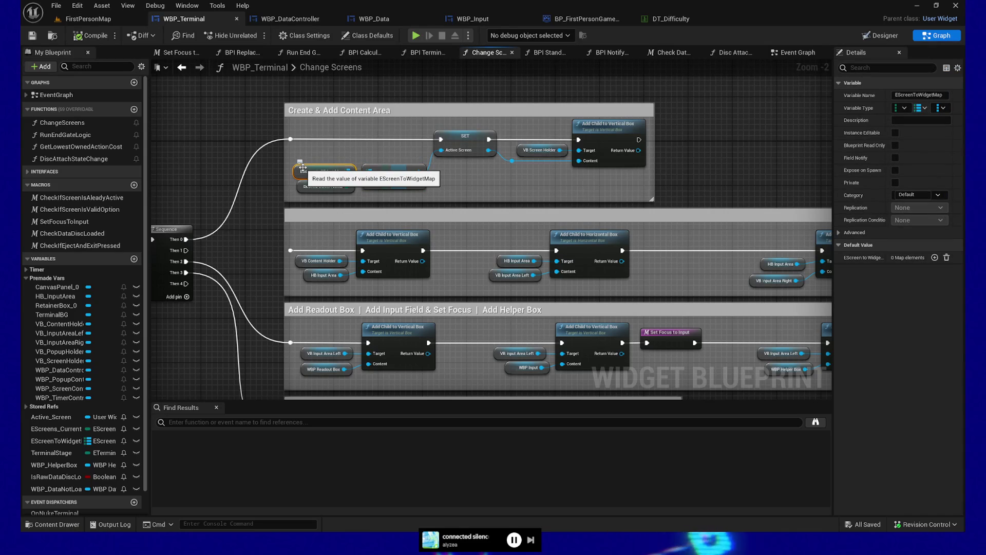
pyautogui.moveTo(359, 155)
pyautogui.mouseDown()
pyautogui.moveTo(348, 151)
pyautogui.moveTo(377, 161)
pyautogui.mouseUp()
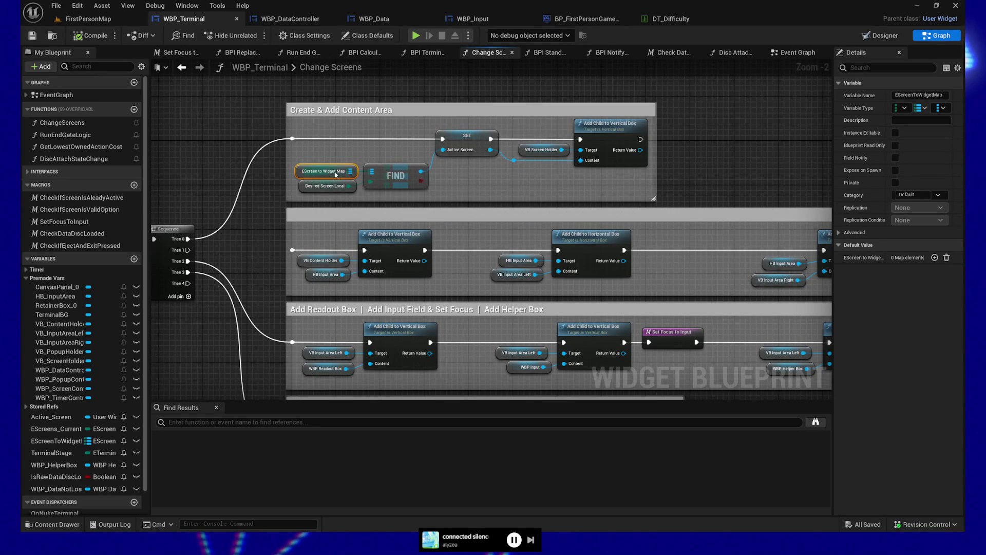
pyautogui.moveTo(473, 165); pyautogui.dragTo(408, 141)
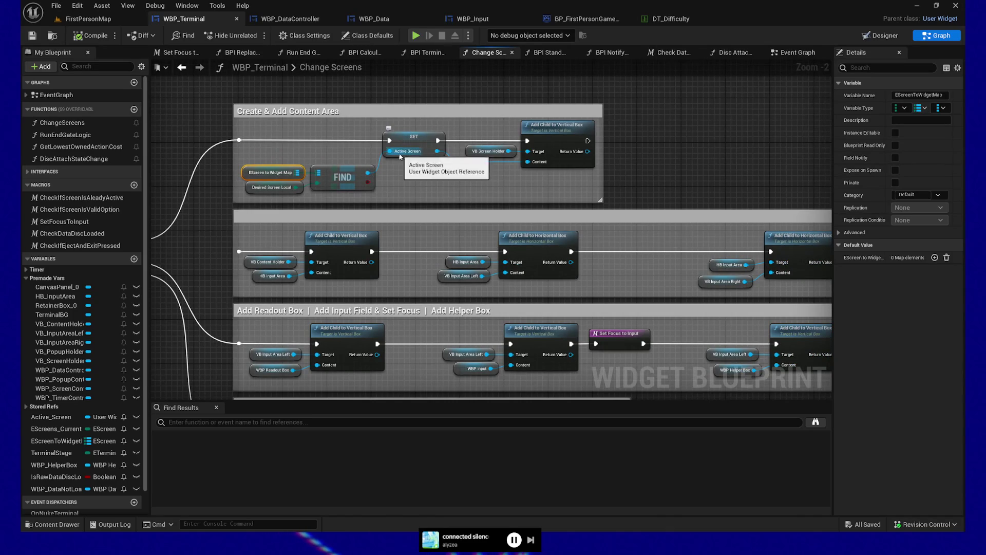
pyautogui.moveTo(488, 179); pyautogui.dragTo(453, 181)
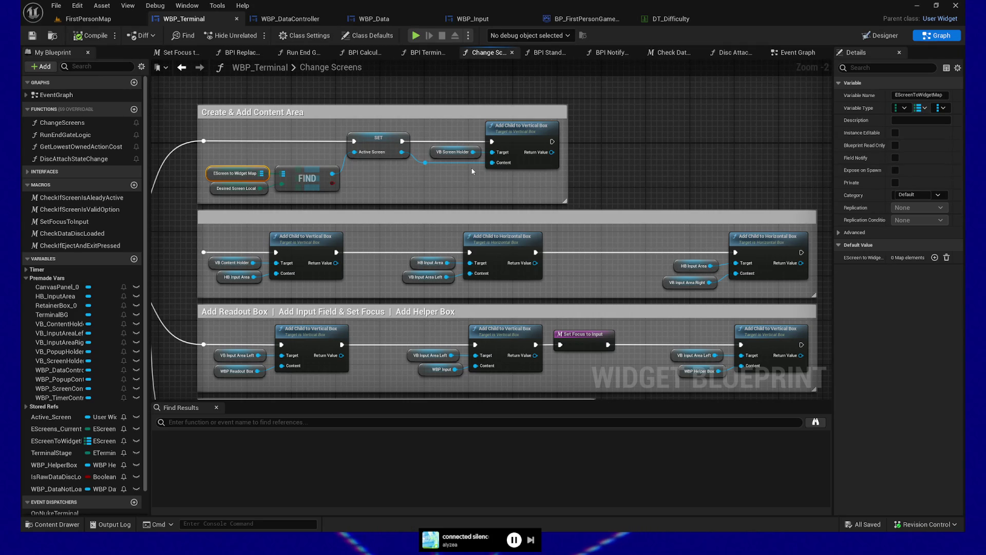
pyautogui.moveTo(420, 178); pyautogui.dragTo(434, 149)
# - Reroute the Add Readout Box exec wire before the second Add Child to Vertical Box
pyautogui.moveTo(322, 169); pyautogui.dragTo(232, 193)
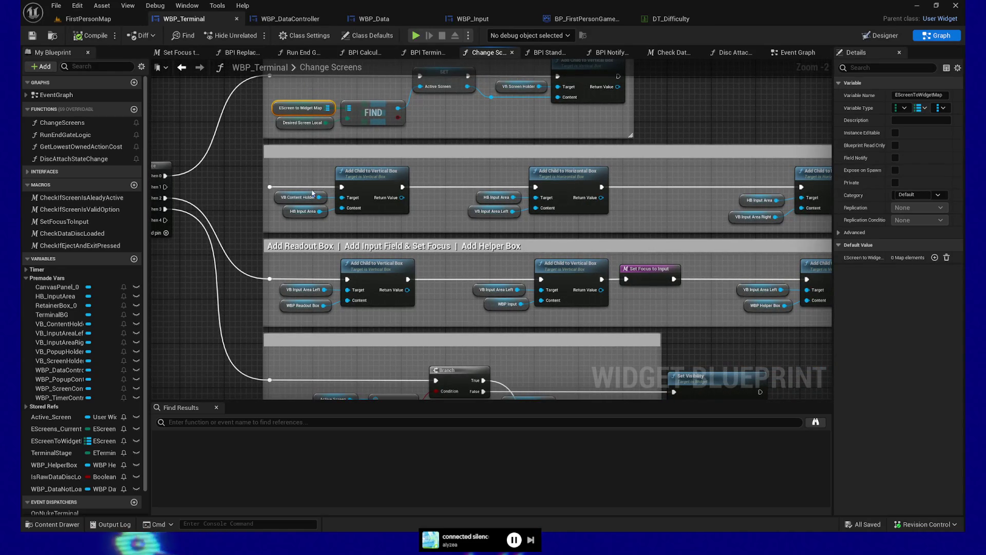
pyautogui.moveTo(311, 215); pyautogui.dragTo(456, 209)
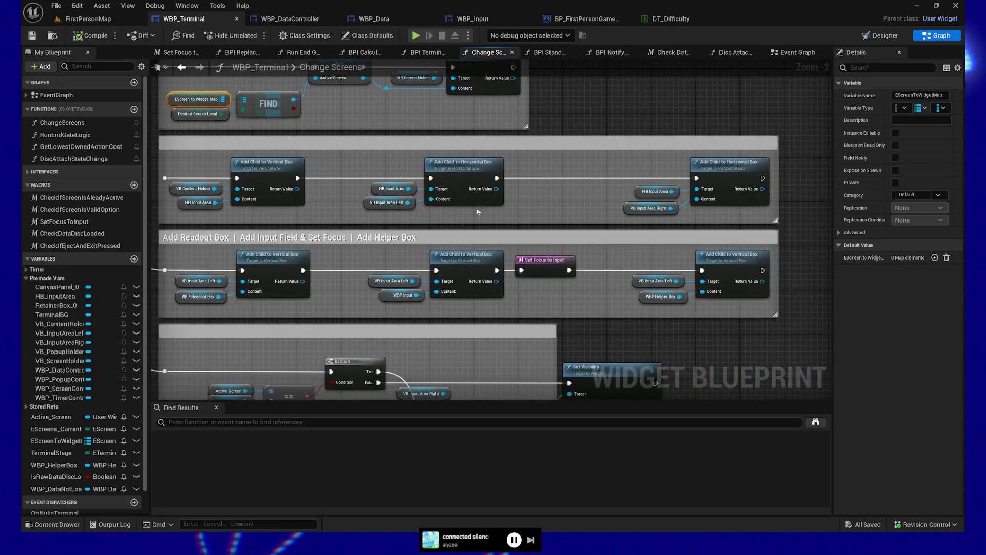
pyautogui.moveTo(632, 199)
pyautogui.mouseDown()
pyautogui.moveTo(668, 198)
pyautogui.moveTo(624, 199)
pyautogui.mouseUp()
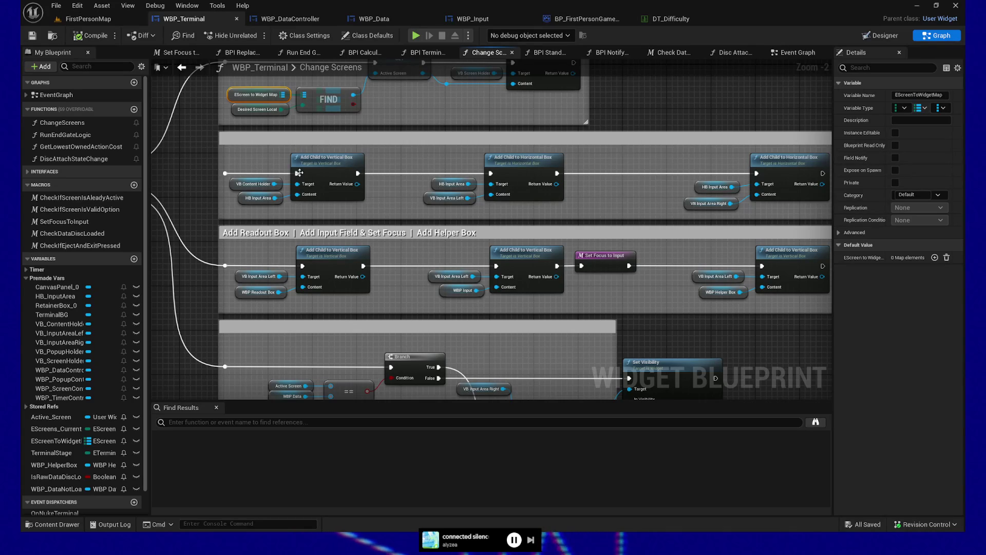
pyautogui.moveTo(388, 202)
pyautogui.mouseDown()
pyautogui.moveTo(358, 199)
pyautogui.moveTo(387, 175)
pyautogui.mouseUp()
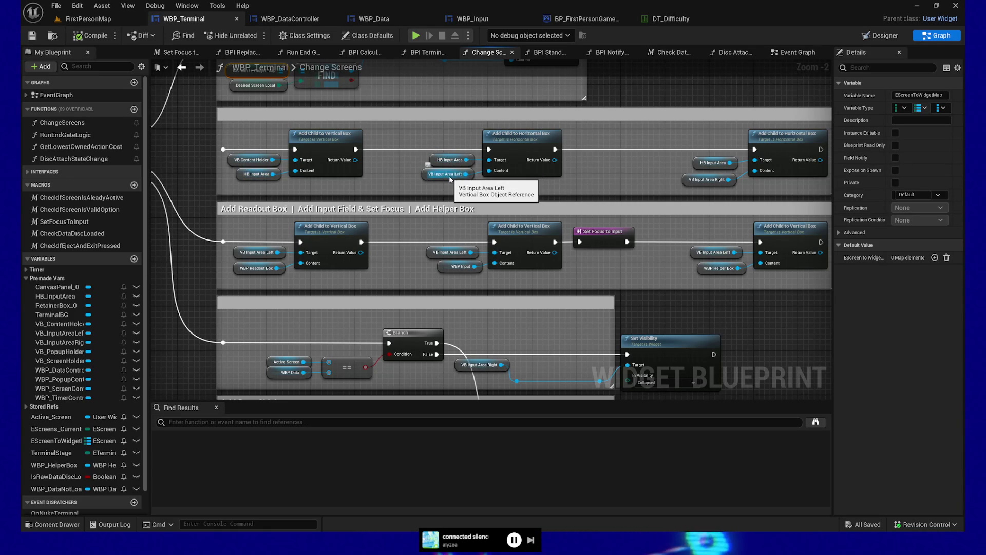
pyautogui.moveTo(548, 165)
pyautogui.mouseDown()
pyautogui.moveTo(608, 159)
pyautogui.moveTo(604, 151)
pyautogui.mouseUp()
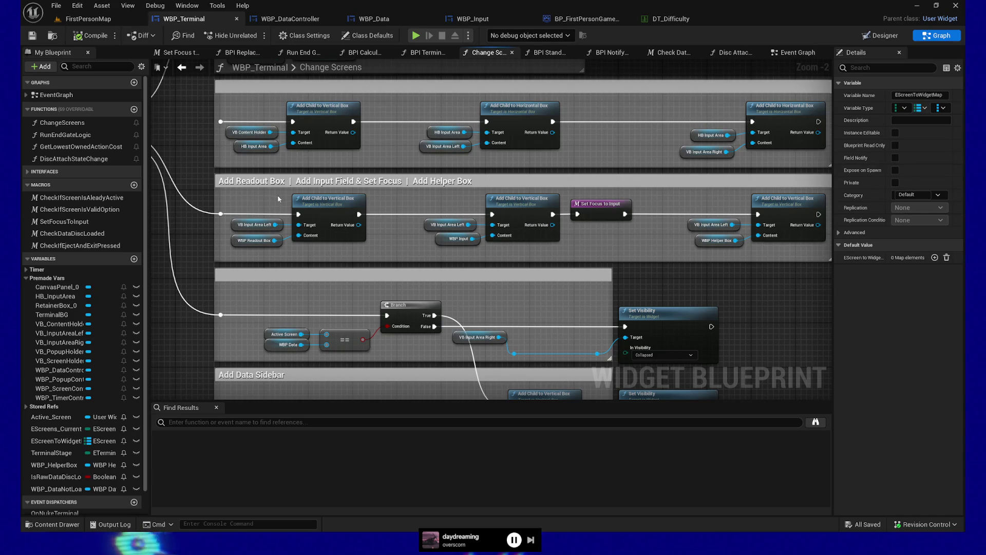
pyautogui.moveTo(278, 198); pyautogui.dragTo(280, 231)
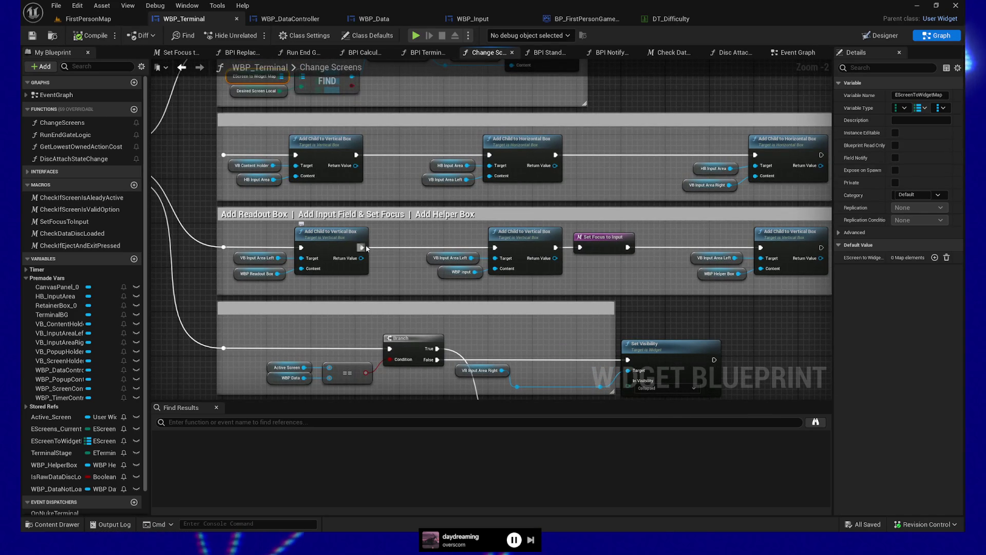
pyautogui.moveTo(410, 264); pyautogui.dragTo(401, 258)
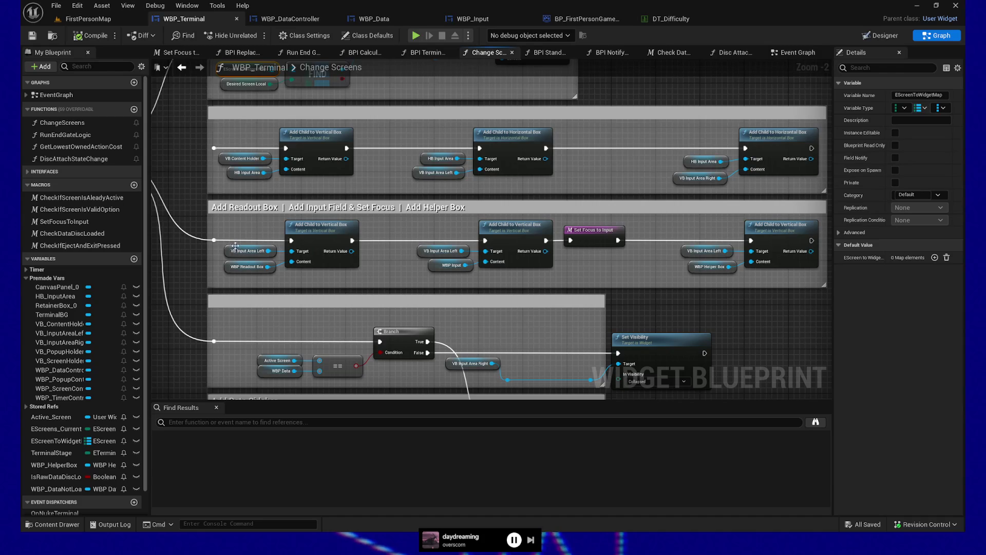
pyautogui.moveTo(236, 220); pyautogui.dragTo(464, 221)
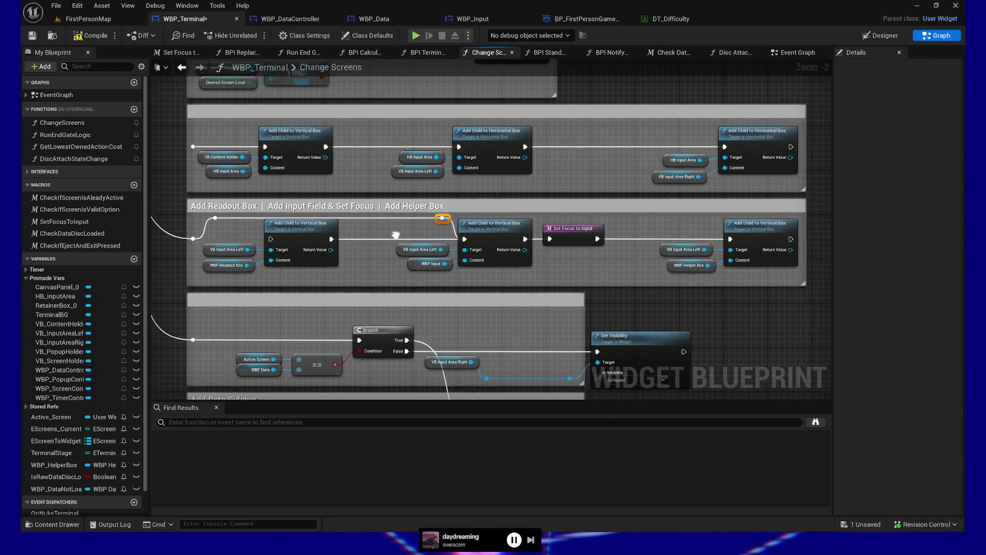
# - Save WBP_Terminal, then in the preview insert the Raw Data disc and use the desk terminal
pyautogui.click(32, 37)
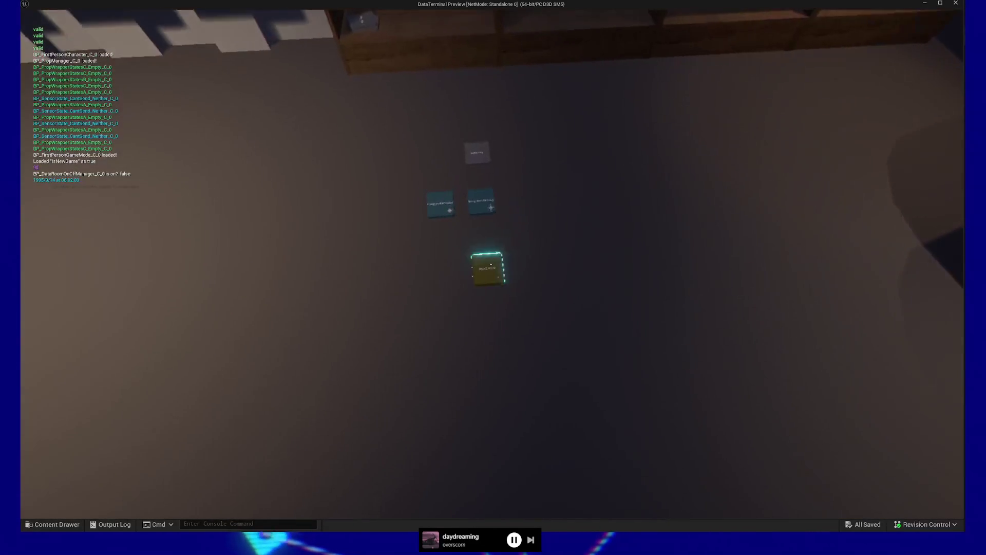
pyautogui.click(491, 264)
pyautogui.click(491, 265)
pyautogui.click(492, 264)
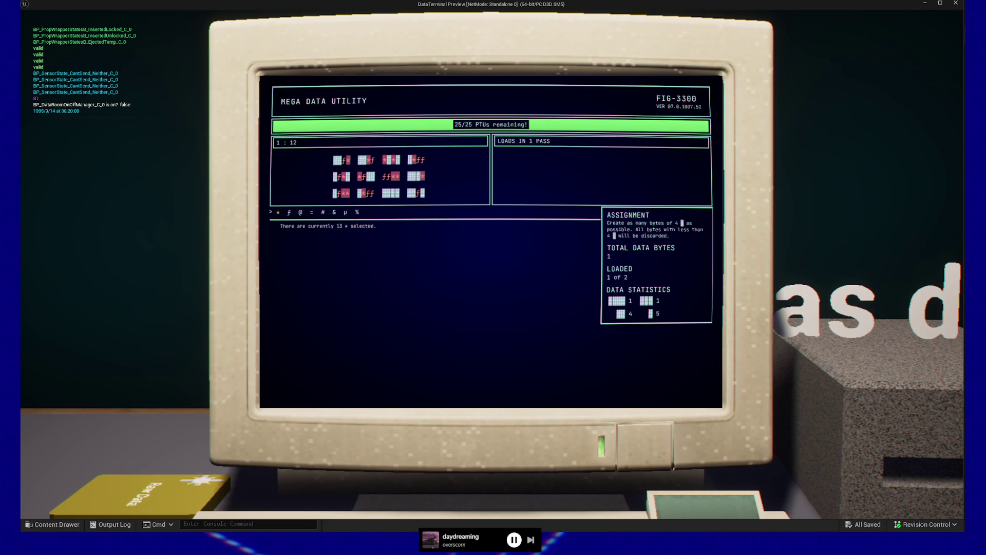
# - Toggle the terminal's selected symbol between @ and &, then stop the preview
pyautogui.click(301, 213)
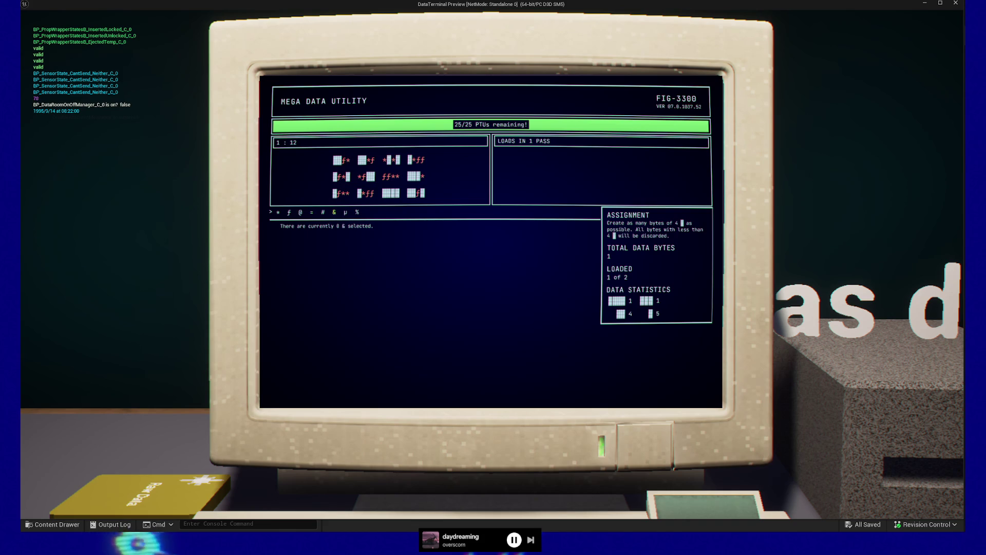
pyautogui.click(334, 212)
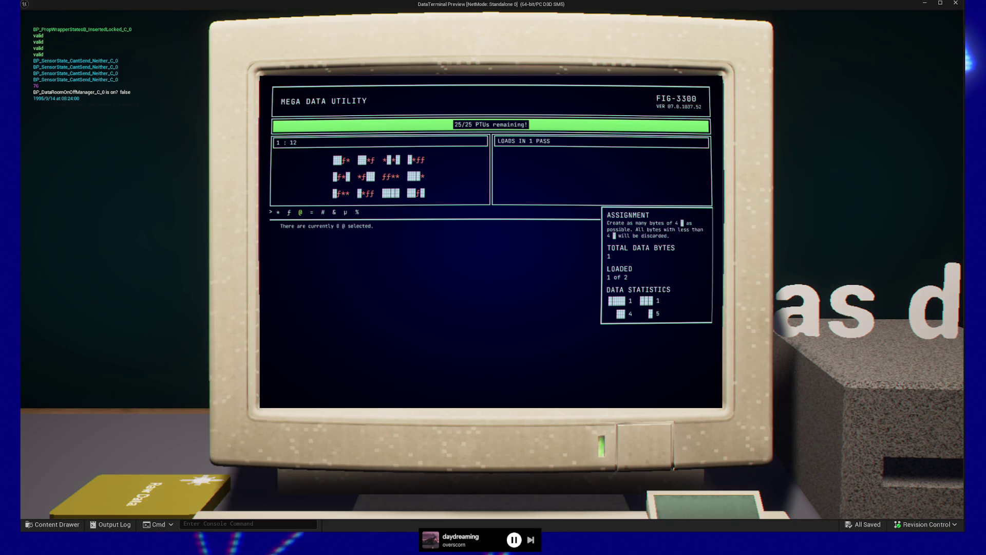
pyautogui.click(300, 212)
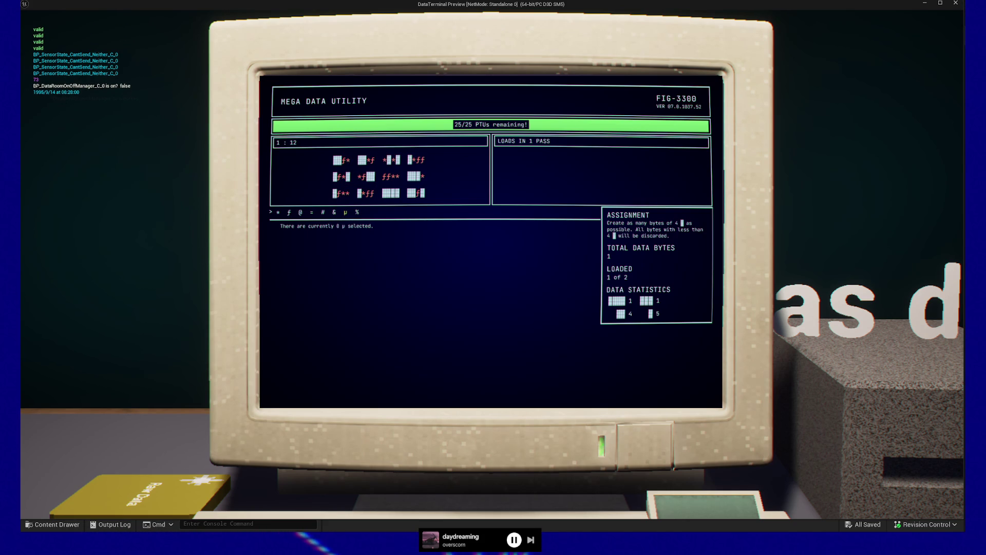
pyautogui.press('Escape')
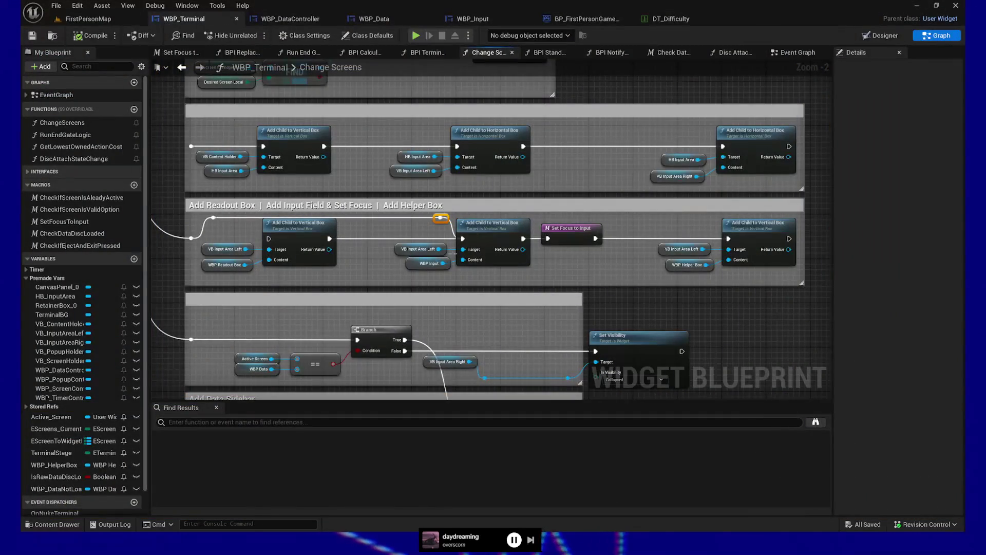
# - Connect the execution wire into the Add Child to Vertical Box node
pyautogui.moveTo(305, 232); pyautogui.dragTo(383, 231)
pyautogui.moveTo(554, 210); pyautogui.dragTo(576, 236)
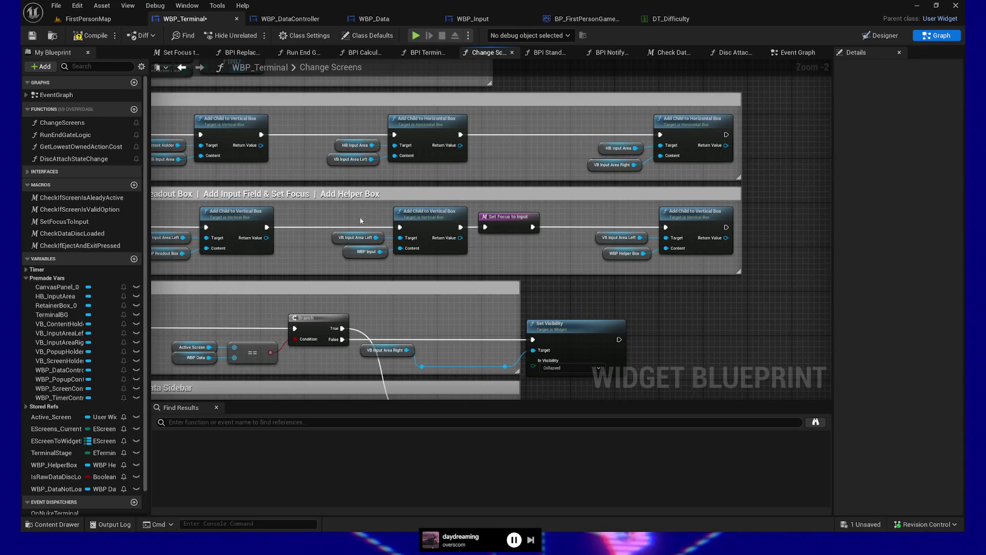
pyautogui.moveTo(502, 253); pyautogui.dragTo(522, 254)
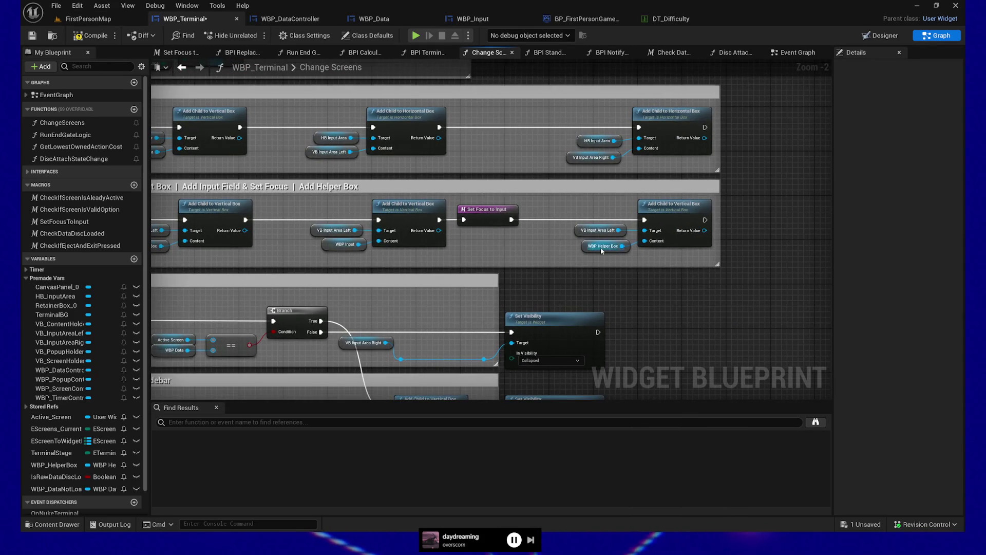
pyautogui.moveTo(401, 260); pyautogui.dragTo(578, 211)
# - Trace VB Input Area Left's wire and review the Sequence outputs and Add Data Sidebar section
pyautogui.click(758, 180)
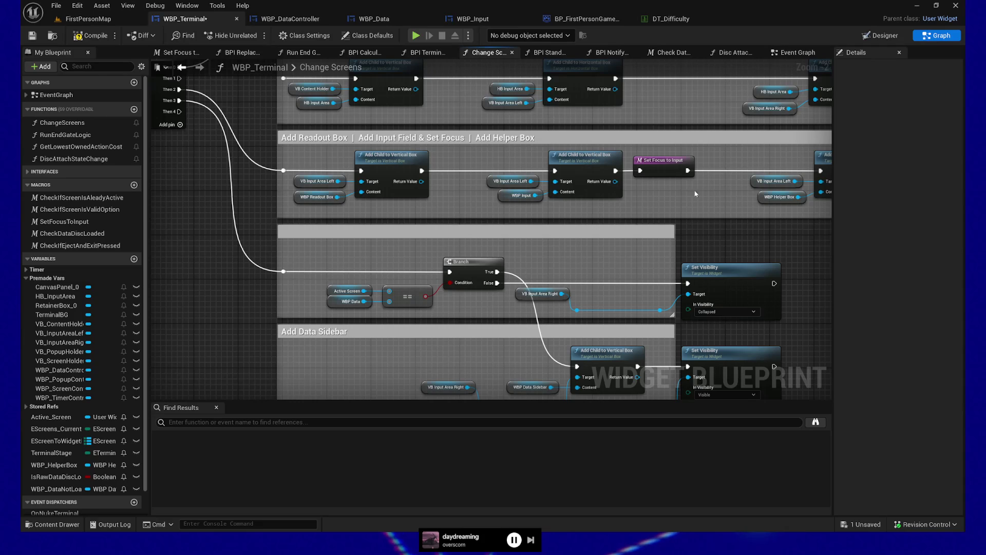
pyautogui.moveTo(536, 271)
pyautogui.mouseDown()
pyautogui.moveTo(584, 275)
pyautogui.moveTo(546, 314)
pyautogui.mouseUp()
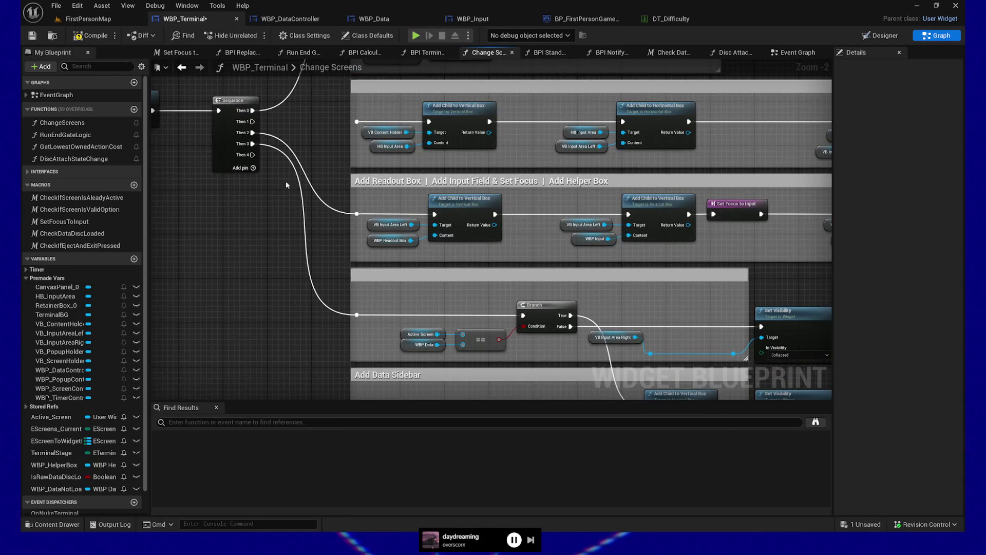
pyautogui.moveTo(454, 310); pyautogui.dragTo(418, 268)
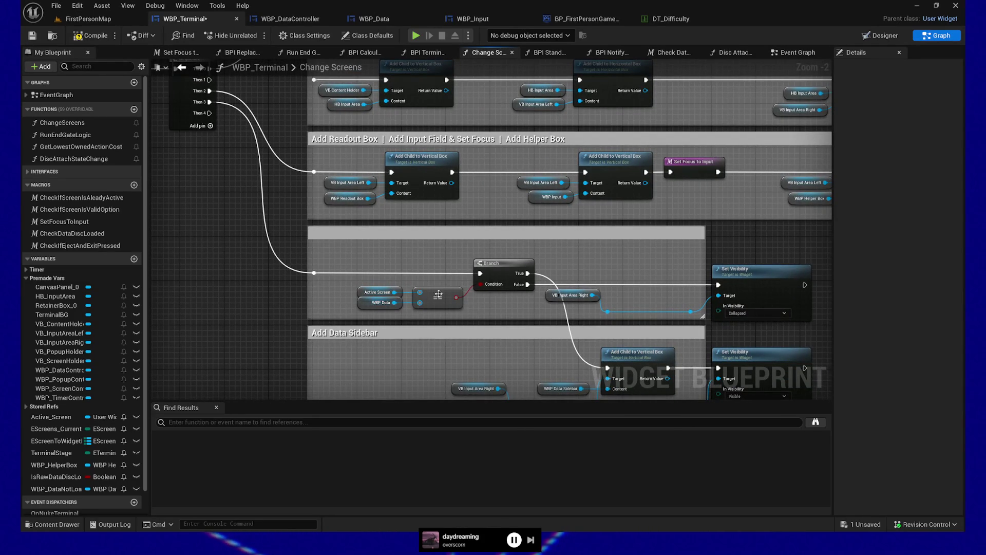
pyautogui.moveTo(533, 277); pyautogui.dragTo(399, 178)
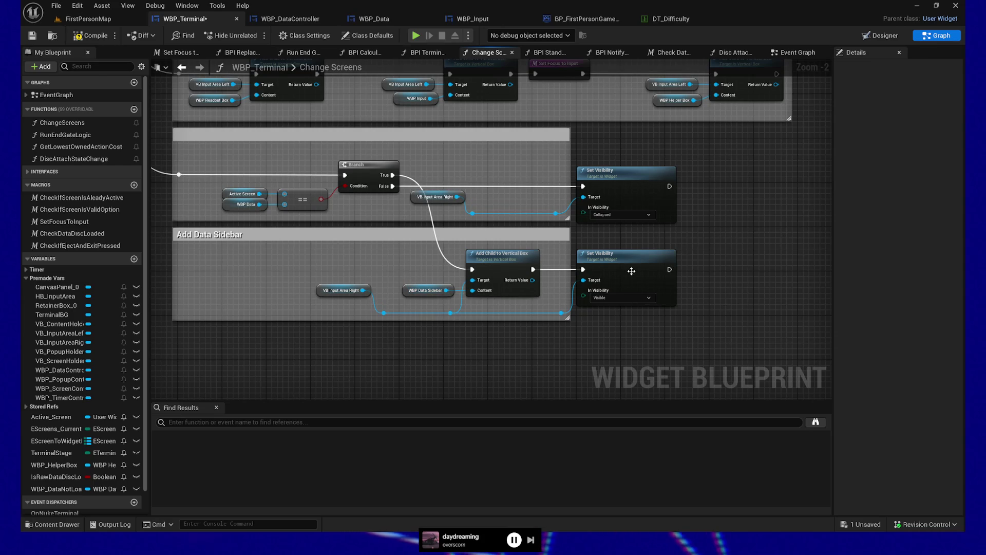
pyautogui.scroll(1, 387, 267)
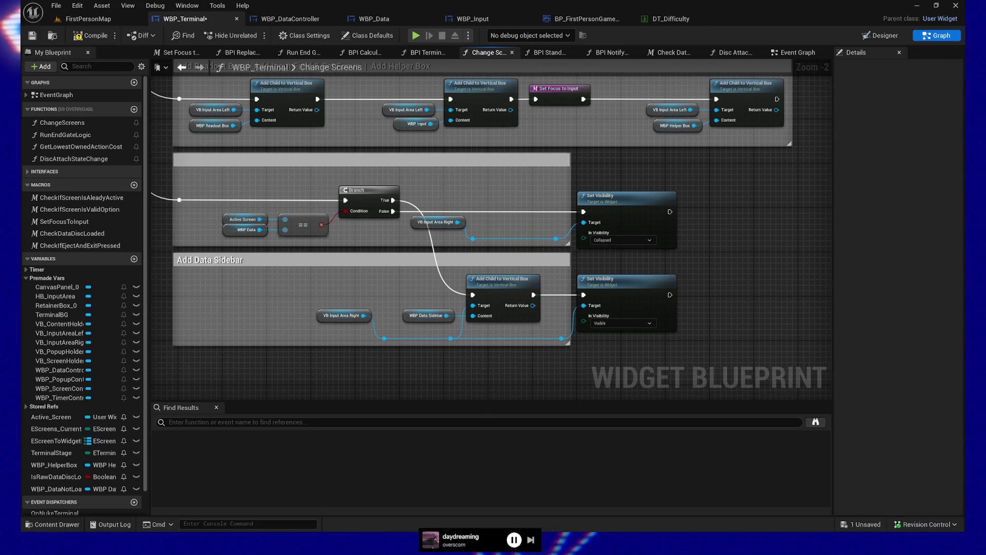
# - Review the Add Helper Box row and save WBP_Terminal
pyautogui.moveTo(477, 359); pyautogui.dragTo(496, 316)
pyautogui.moveTo(196, 232)
pyautogui.mouseDown()
pyautogui.moveTo(231, 229)
pyautogui.moveTo(346, 257)
pyautogui.moveTo(307, 370)
pyautogui.moveTo(302, 345)
pyautogui.moveTo(329, 443)
pyautogui.moveTo(230, 322)
pyautogui.mouseUp()
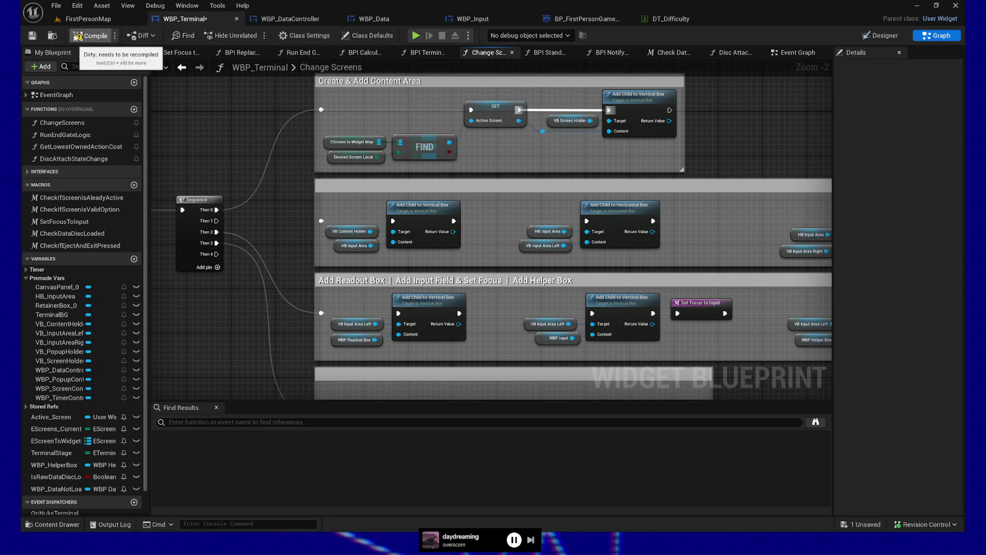
pyautogui.hotkey('ctrl', 's')
# - Look over the Create & Add Content Area section, then switch to the widget's Event Graph
pyautogui.moveTo(283, 203); pyautogui.dragTo(293, 123)
pyautogui.moveTo(286, 302)
pyautogui.mouseDown()
pyautogui.moveTo(257, 205)
pyautogui.moveTo(287, 301)
pyautogui.mouseUp()
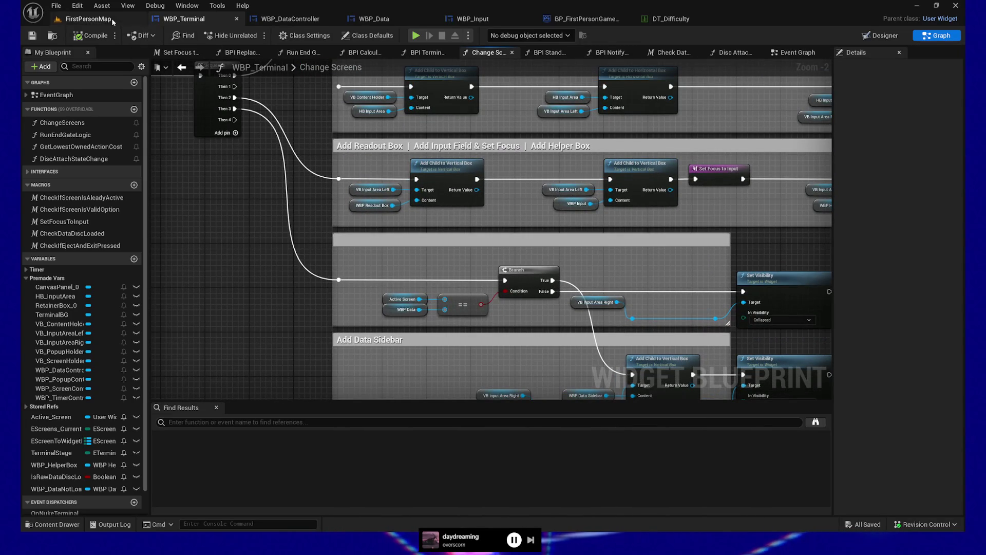
pyautogui.moveTo(209, 192); pyautogui.dragTo(258, 224)
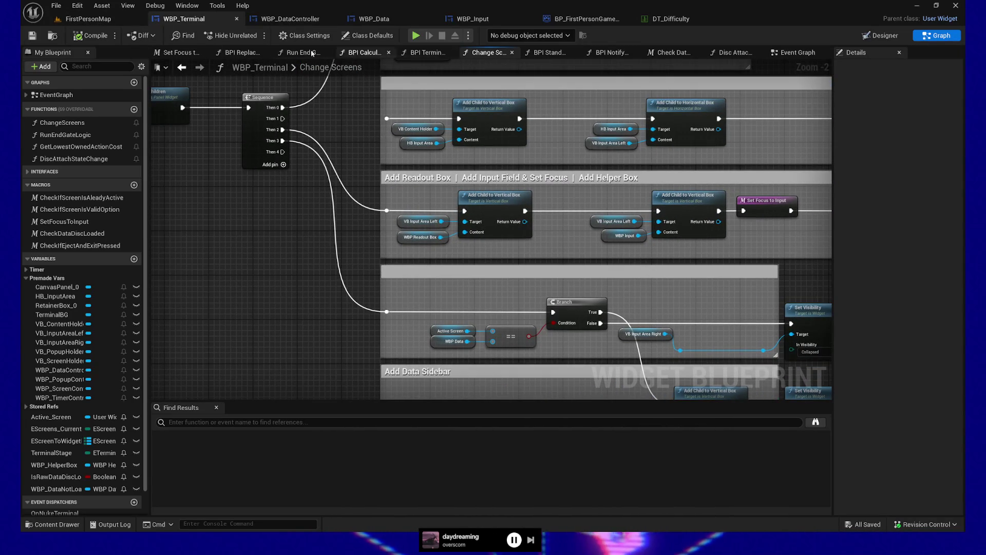
pyautogui.click(797, 52)
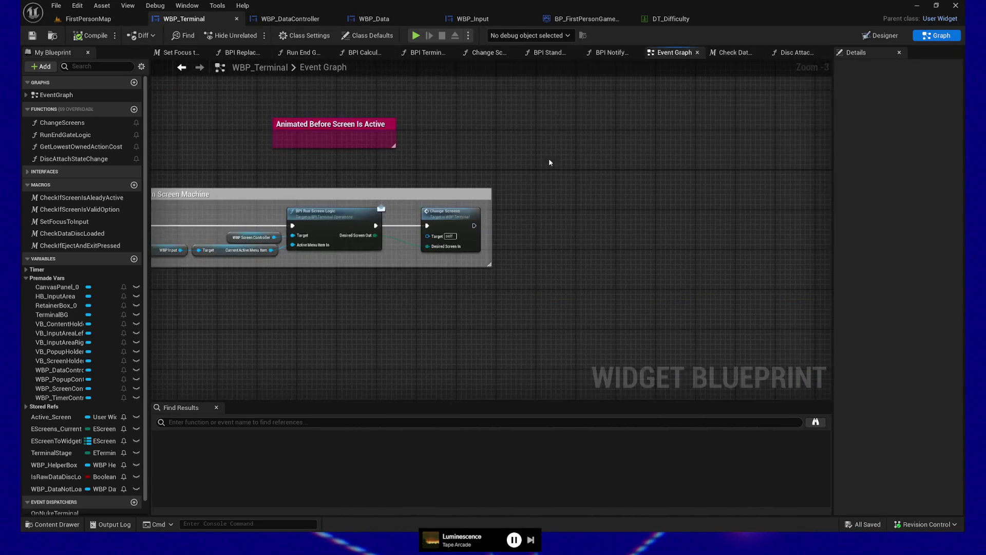
# - Browse the Event Graph to the Bind nodes, Start Timer and Preamble comments
pyautogui.scroll(-1, 483, 227)
pyautogui.scroll(-2, 469, 247)
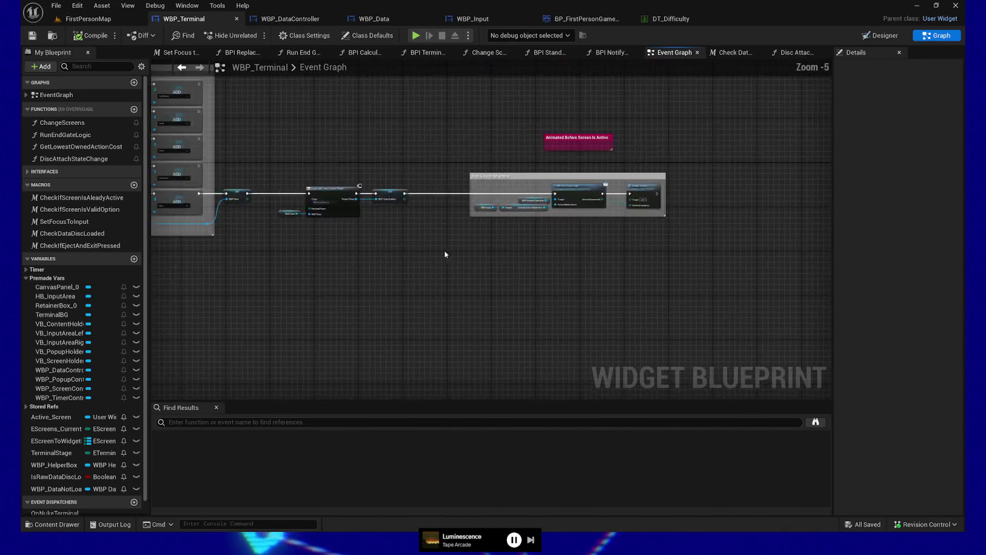
pyautogui.moveTo(373, 253)
pyautogui.mouseDown()
pyautogui.moveTo(303, 168)
pyautogui.moveTo(365, 180)
pyautogui.mouseUp()
pyautogui.scroll(5, 365, 183)
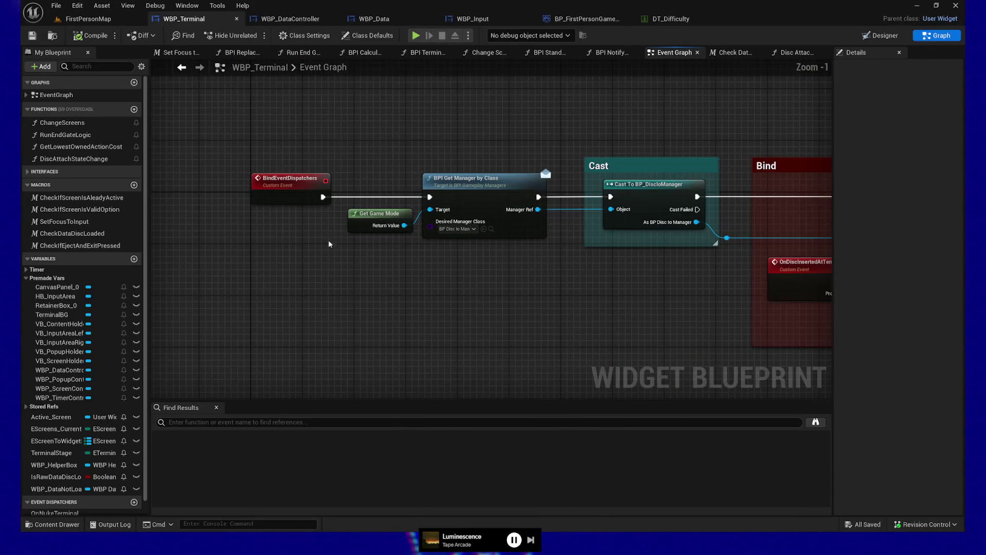
pyautogui.scroll(-3, 342, 197)
pyautogui.scroll(3, 298, 159)
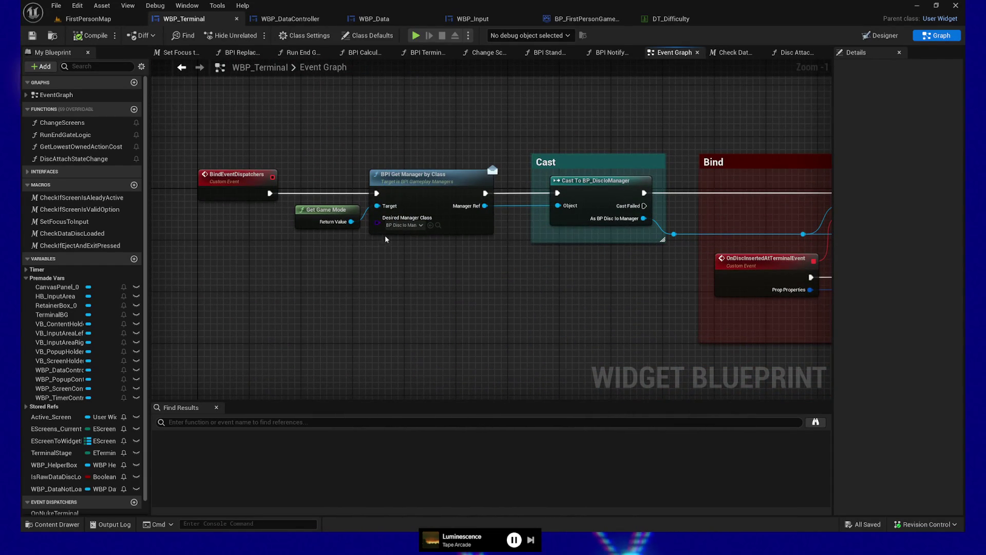
pyautogui.moveTo(536, 326)
pyautogui.mouseDown()
pyautogui.moveTo(416, 249)
pyautogui.moveTo(406, 213)
pyautogui.mouseUp()
pyautogui.moveTo(372, 262)
pyautogui.mouseDown()
pyautogui.moveTo(562, 99)
pyautogui.moveTo(480, 150)
pyautogui.mouseUp()
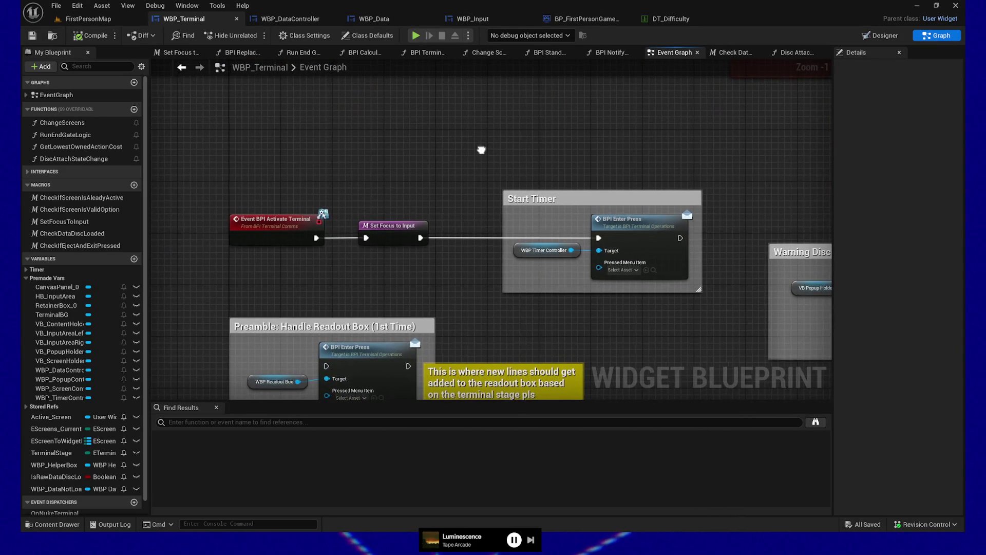
# - Select the Activate Terminal event and Set Focus nodes, then review the Preamble and Warning Disc Not Loaded sections
pyautogui.moveTo(194, 185); pyautogui.dragTo(427, 266)
pyautogui.scroll(-3, 399, 172)
pyautogui.moveTo(382, 207); pyautogui.dragTo(386, 368)
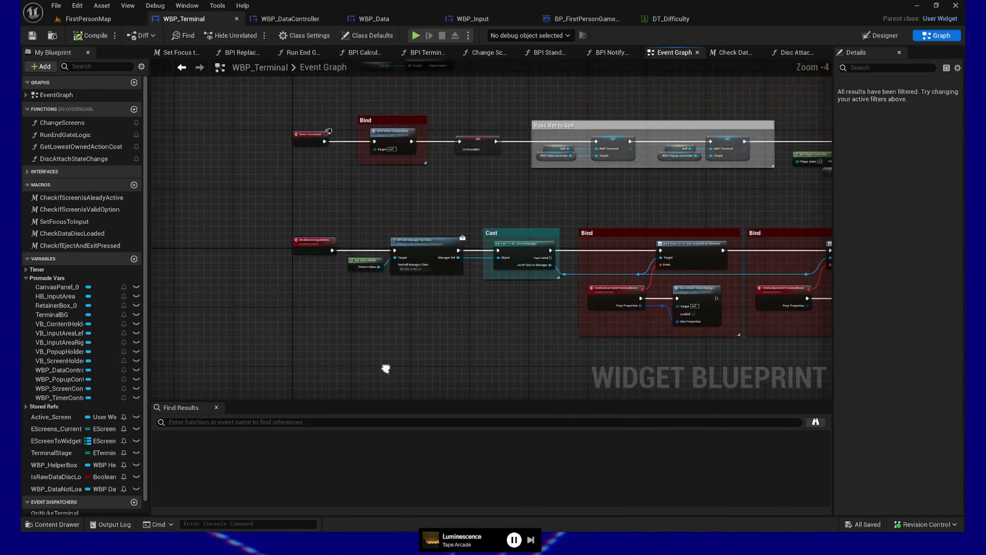
pyautogui.moveTo(365, 328)
pyautogui.mouseDown()
pyautogui.moveTo(366, 418)
pyautogui.moveTo(342, 271)
pyautogui.moveTo(352, 421)
pyautogui.moveTo(333, 177)
pyautogui.mouseUp()
pyautogui.scroll(3, 340, 237)
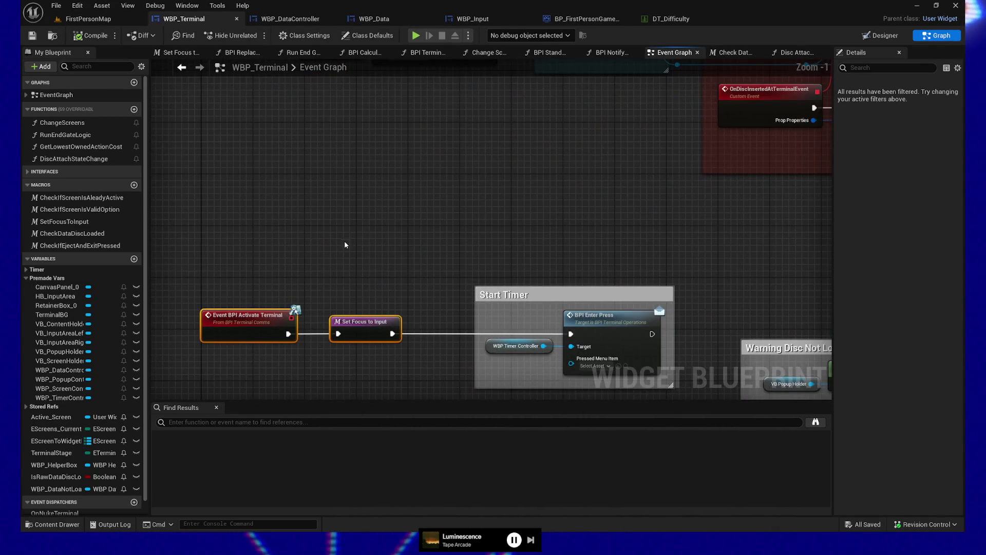
pyautogui.moveTo(357, 212); pyautogui.dragTo(370, 158)
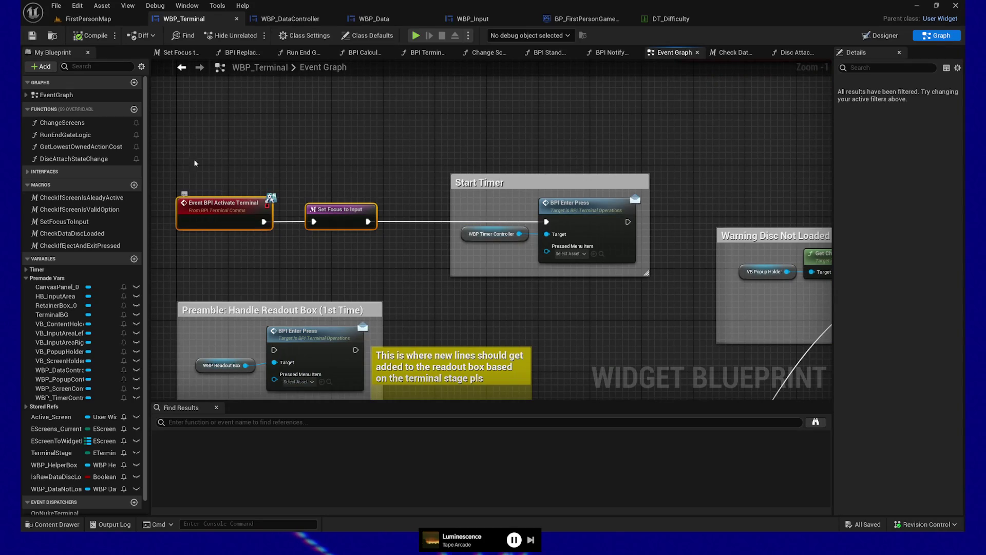
pyautogui.moveTo(263, 267); pyautogui.dragTo(265, 270)
pyautogui.moveTo(378, 164)
pyautogui.mouseDown()
pyautogui.moveTo(320, 117)
pyautogui.moveTo(285, 140)
pyautogui.mouseUp()
pyautogui.moveTo(461, 250); pyautogui.dragTo(295, 257)
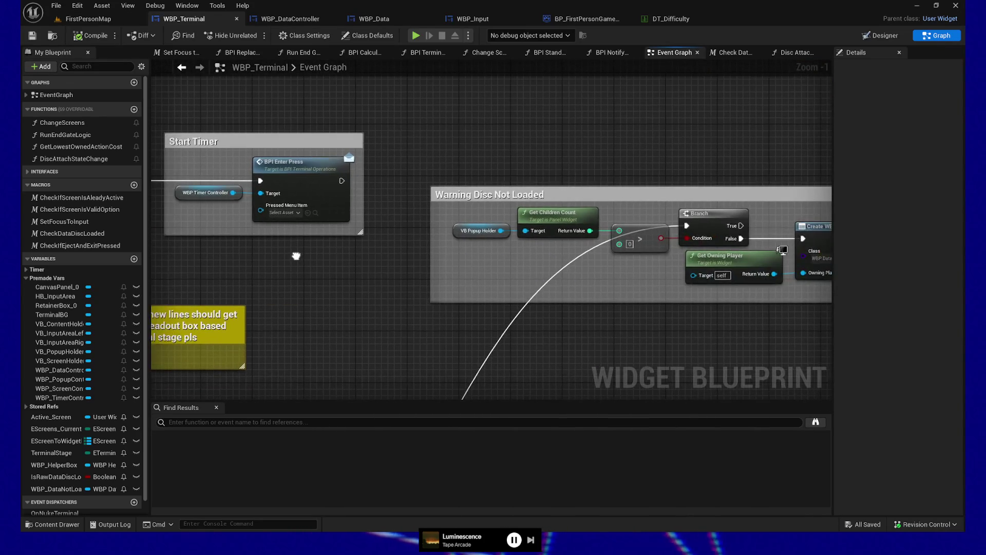
pyautogui.moveTo(395, 331); pyautogui.dragTo(376, 334)
pyautogui.moveTo(197, 333)
pyautogui.mouseDown()
pyautogui.moveTo(528, 315)
pyautogui.moveTo(528, 252)
pyautogui.moveTo(524, 348)
pyautogui.mouseUp()
# - Inspect both Disc Attach State Change calls in the disc-inserted and disc-ejected Bind blocks
pyautogui.moveTo(489, 180)
pyautogui.mouseDown()
pyautogui.moveTo(442, 254)
pyautogui.moveTo(359, 211)
pyautogui.mouseUp()
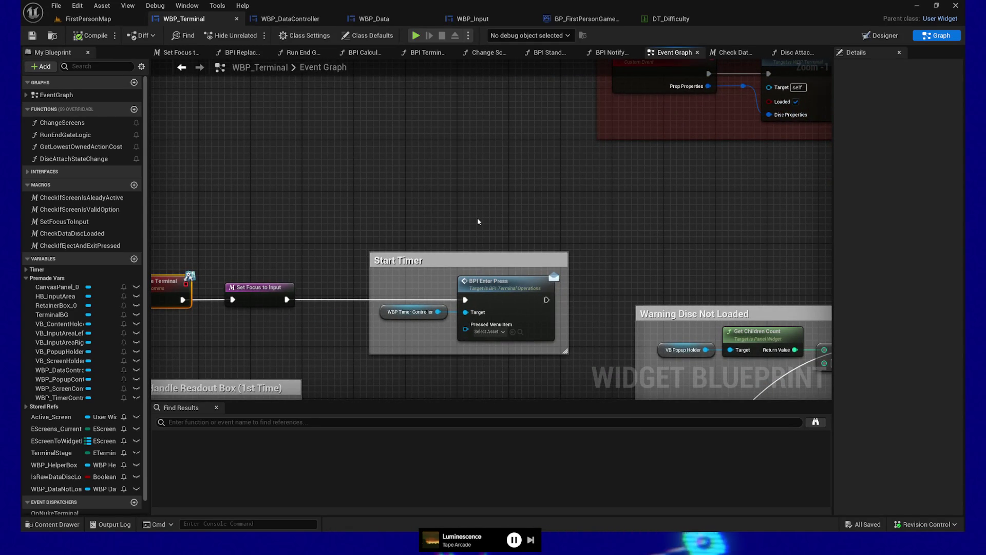
pyautogui.moveTo(476, 223)
pyautogui.mouseDown()
pyautogui.moveTo(478, 200)
pyautogui.moveTo(464, 214)
pyautogui.moveTo(453, 310)
pyautogui.mouseUp()
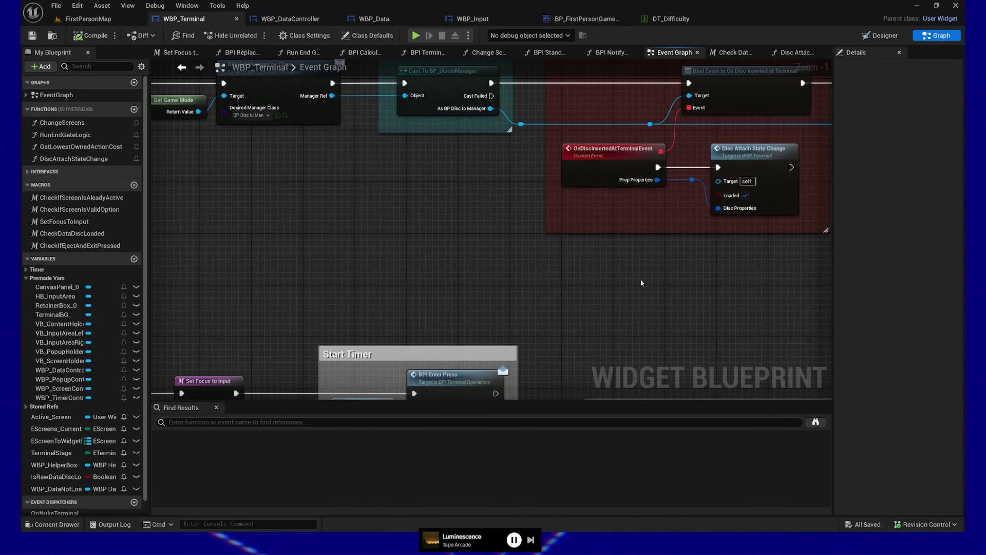
pyautogui.moveTo(640, 277); pyautogui.dragTo(376, 294)
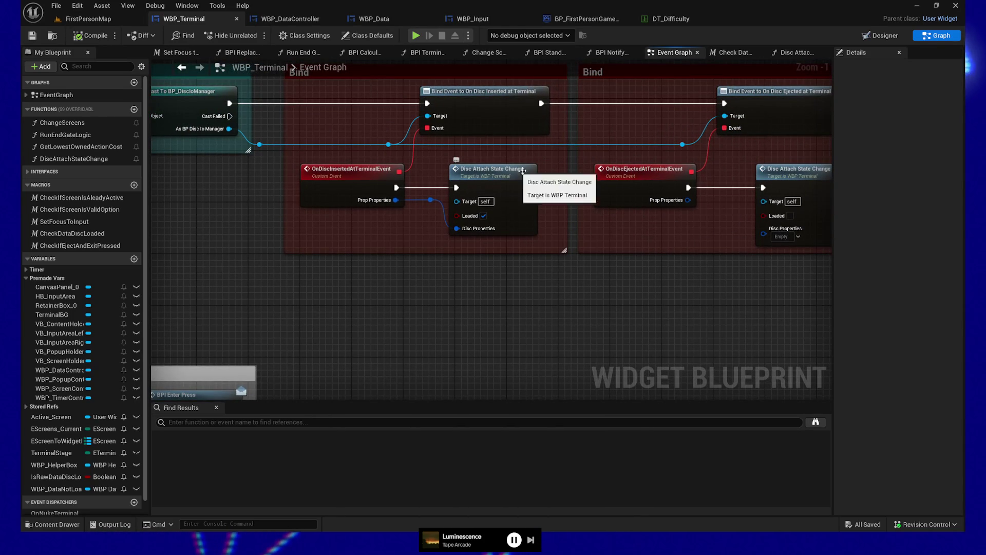
pyautogui.moveTo(512, 206); pyautogui.dragTo(393, 211)
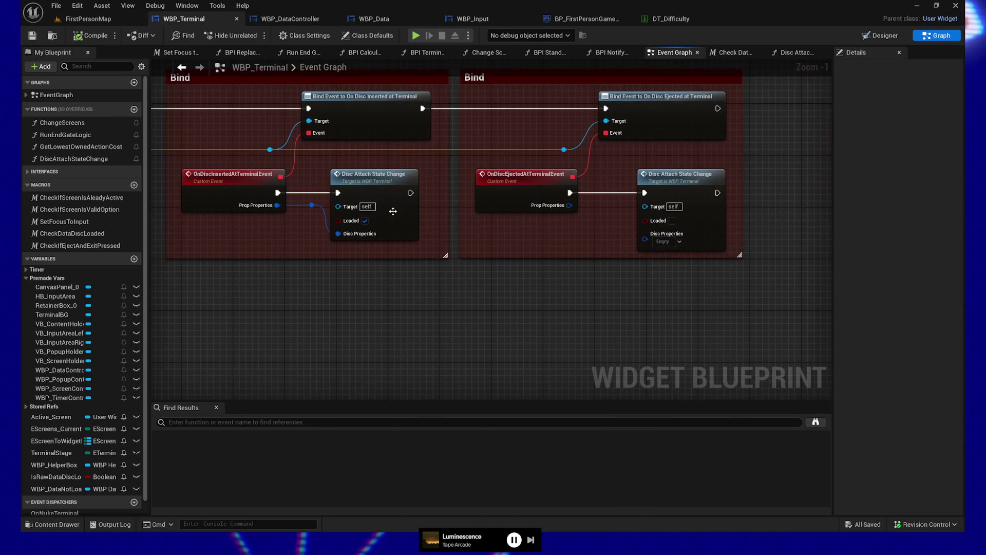
pyautogui.click(383, 180)
pyautogui.click(689, 178)
pyautogui.click(380, 181)
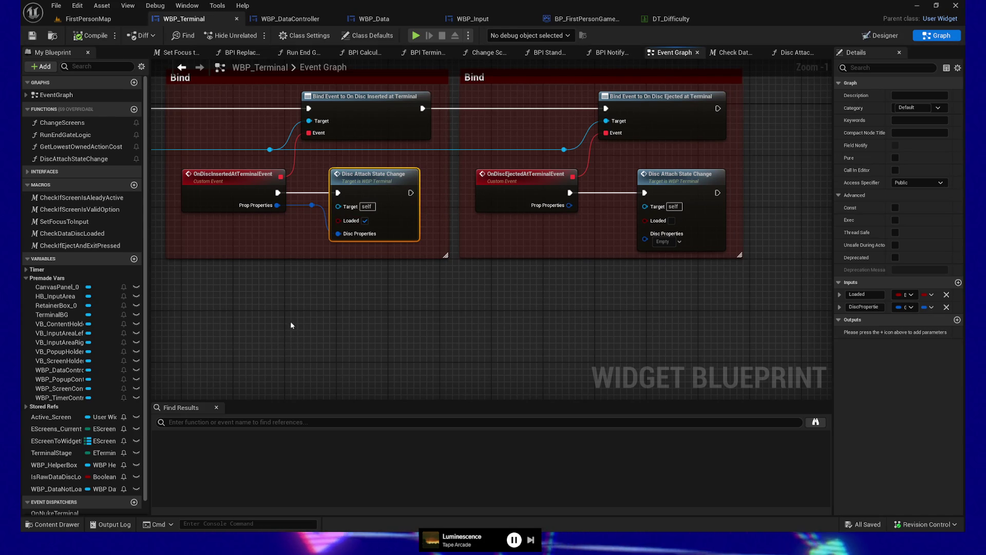
# - Open the Disc Attach State Change function and look over its four SET nodes and Set Active Difficulty
pyautogui.doubleClick(377, 184)
pyautogui.scroll(4, 535, 208)
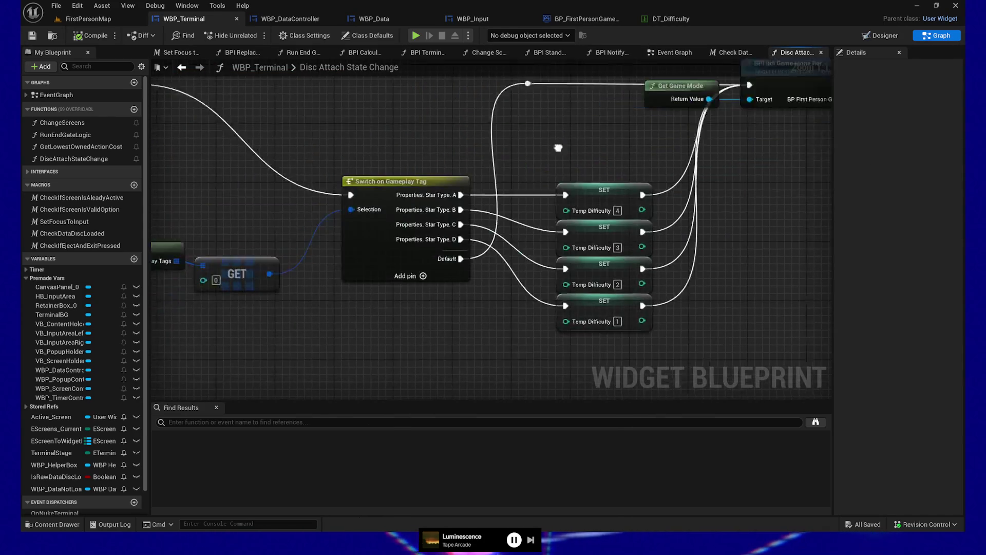
pyautogui.moveTo(535, 207)
pyautogui.mouseDown()
pyautogui.moveTo(658, 193)
pyautogui.moveTo(625, 162)
pyautogui.moveTo(648, 158)
pyautogui.mouseUp()
pyautogui.moveTo(518, 269); pyautogui.dragTo(369, 265)
pyautogui.moveTo(507, 262); pyautogui.dragTo(196, 257)
pyautogui.moveTo(504, 213)
pyautogui.mouseDown()
pyautogui.moveTo(297, 218)
pyautogui.moveTo(417, 213)
pyautogui.mouseUp()
# - Put an F9 breakpoint on the Switch on Gameplay Tag node
pyautogui.moveTo(161, 215); pyautogui.dragTo(417, 214)
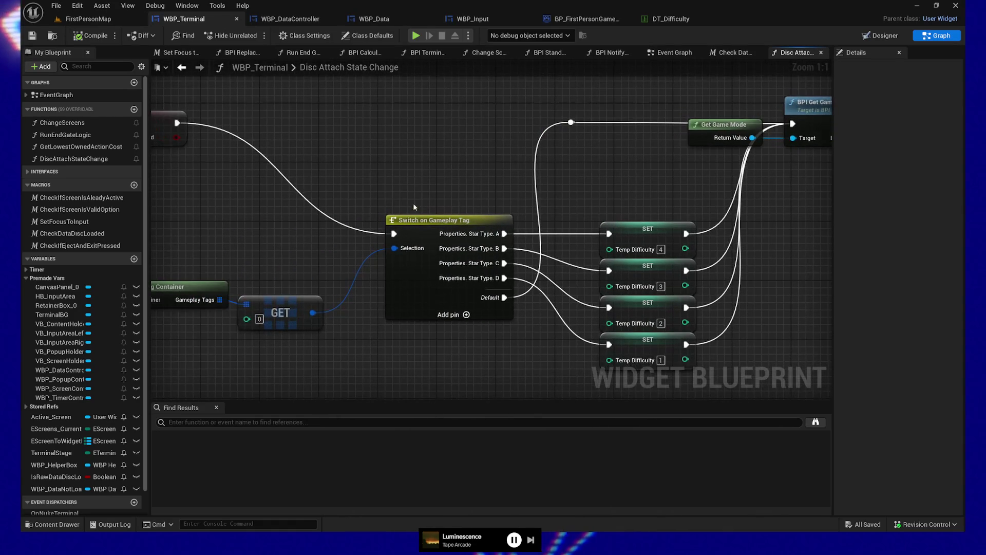
pyautogui.click(438, 221)
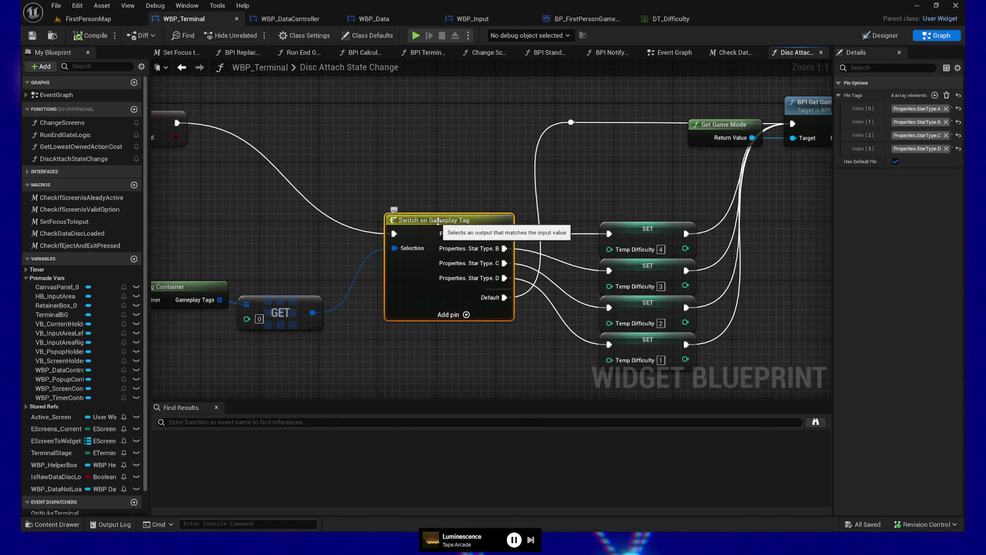
pyautogui.press('F9')
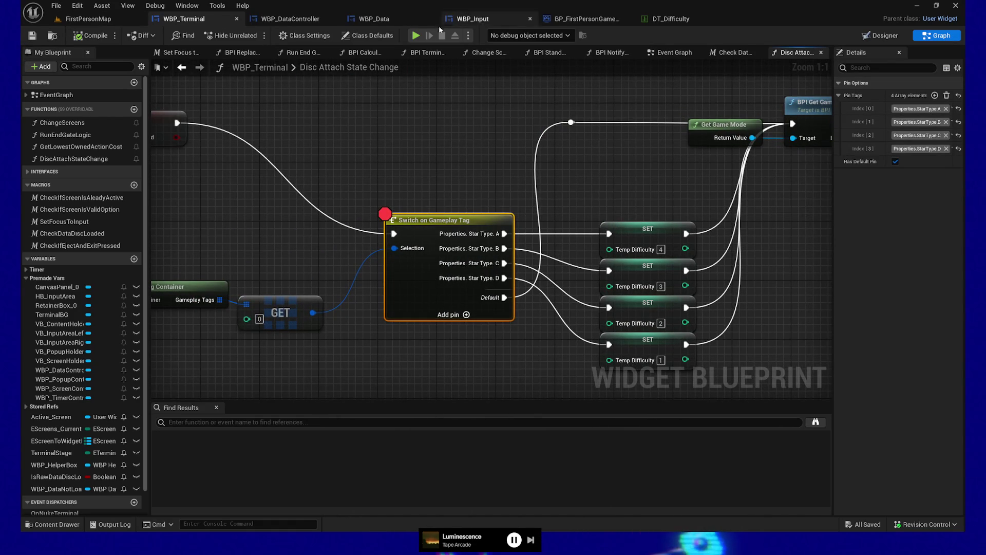
# - Play the level, pick up the Raw Data disc and insert it into the drive
pyautogui.click(415, 36)
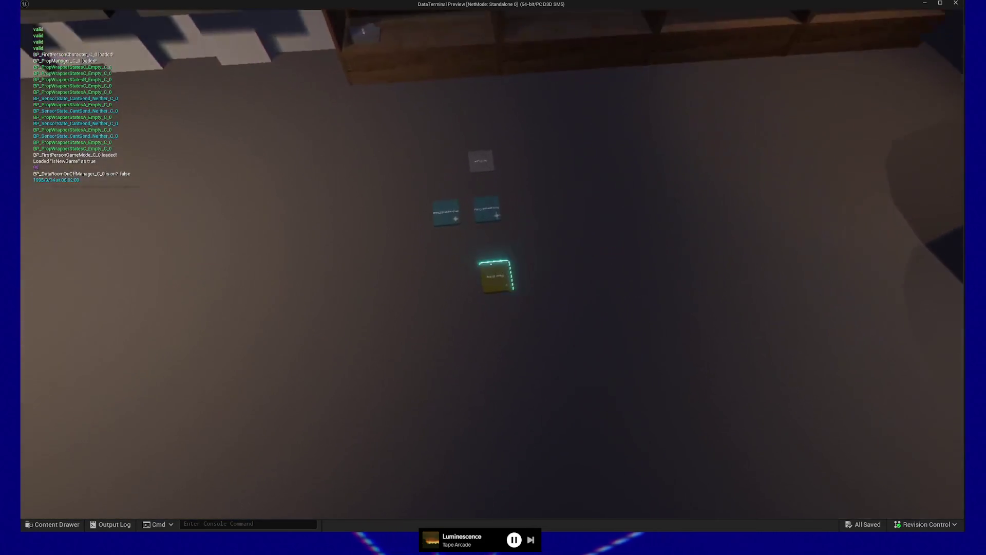
pyautogui.click(491, 264)
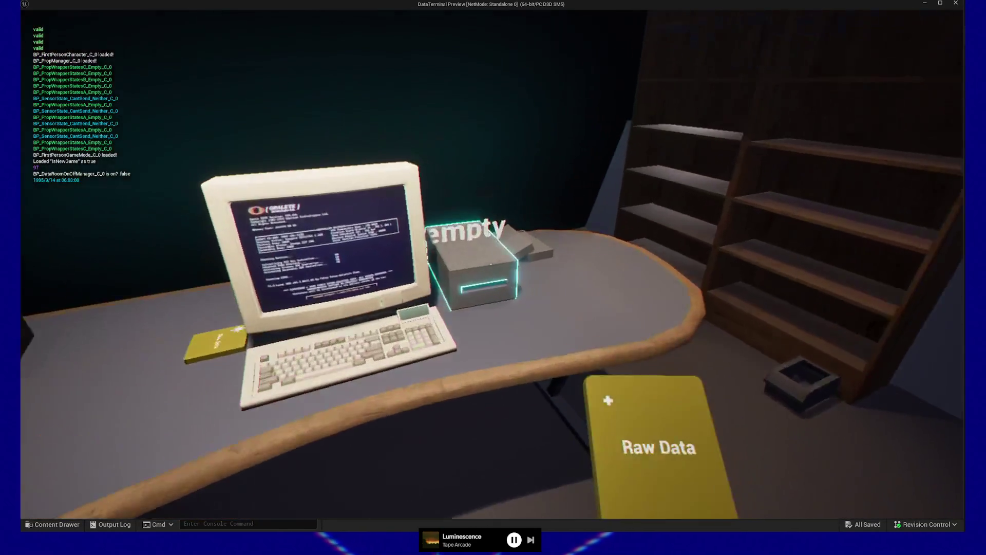
pyautogui.click(492, 264)
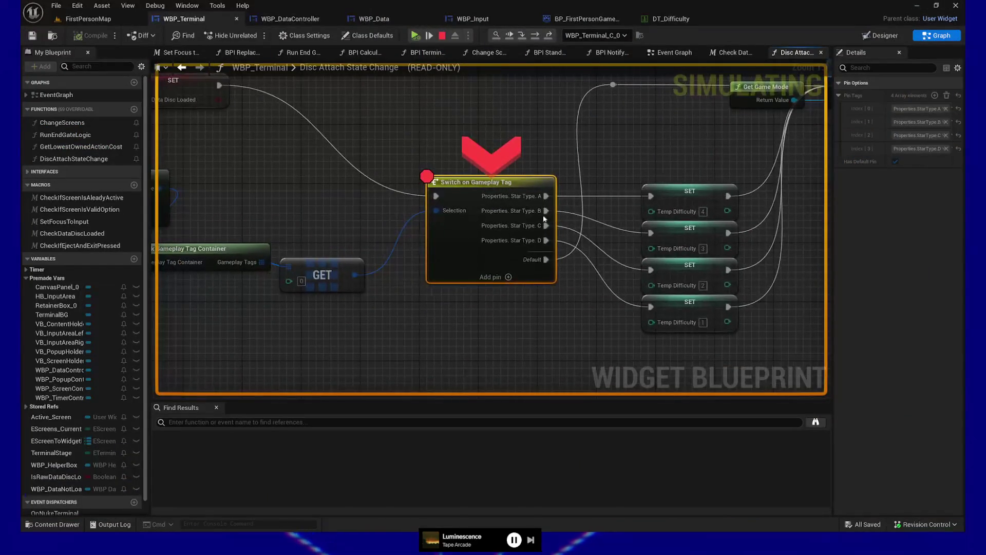
# - Advance a single frame past the Switch on Gameplay Tag breakpoint and stop the session
pyautogui.moveTo(438, 208)
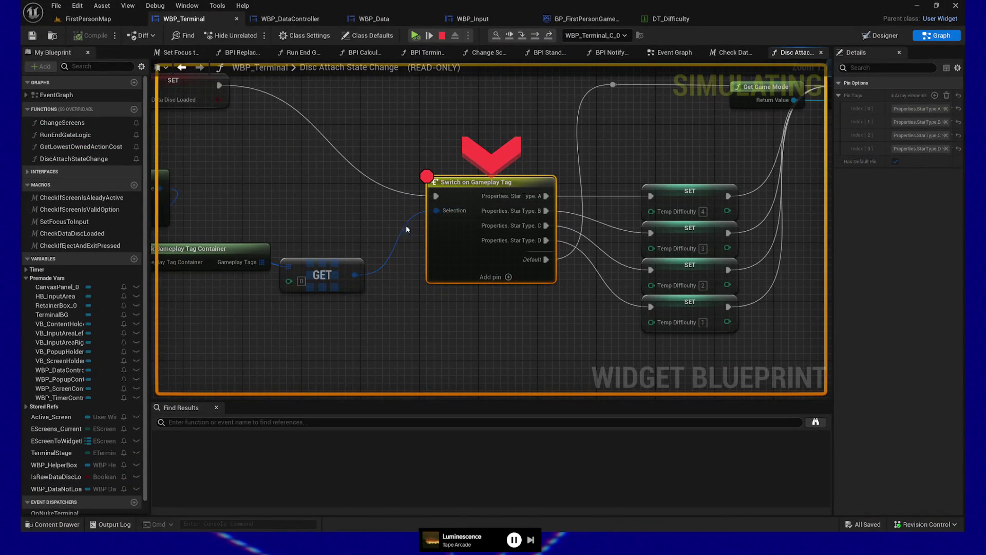
pyautogui.moveTo(272, 261)
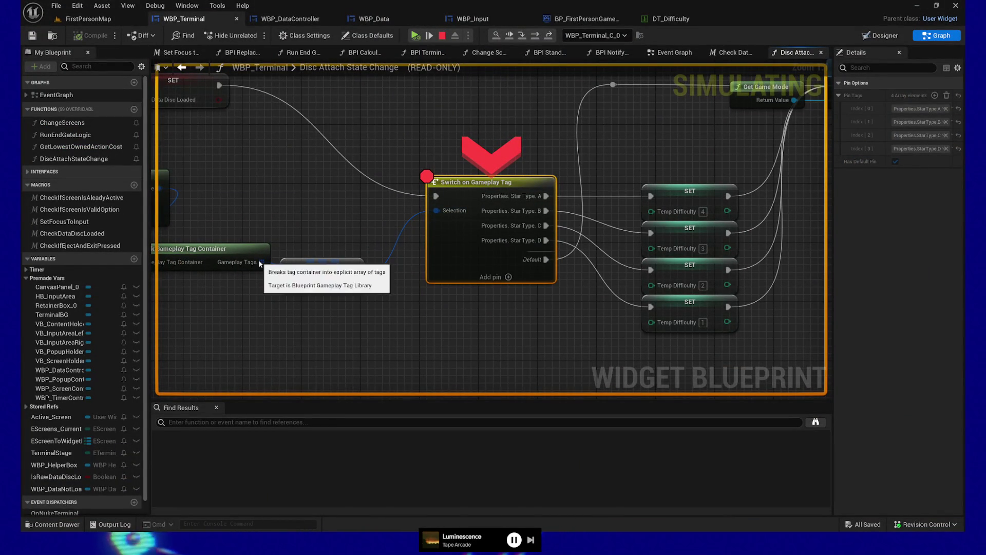
pyautogui.click(429, 35)
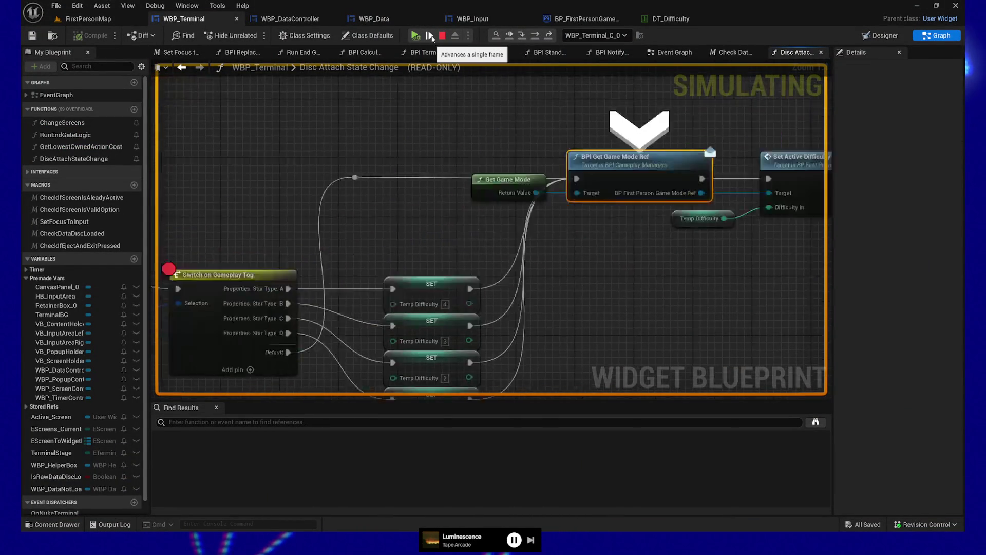
pyautogui.moveTo(261, 190); pyautogui.dragTo(505, 100)
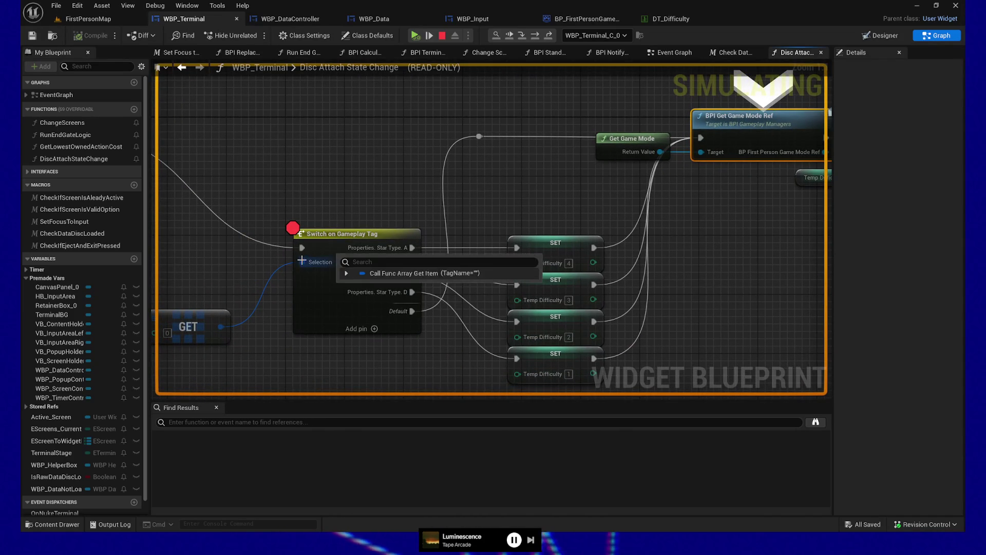
pyautogui.click(442, 38)
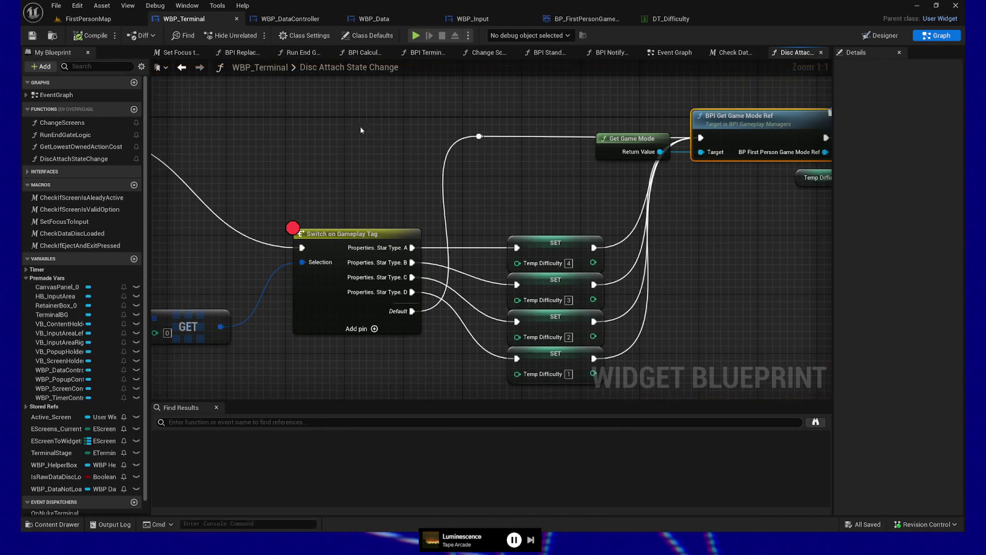
# - Add an F9 breakpoint on the SET Is Raw Data Disc Loaded node and relaunch Play
pyautogui.moveTo(300, 175)
pyautogui.mouseDown()
pyautogui.moveTo(446, 196)
pyautogui.moveTo(404, 208)
pyautogui.mouseUp()
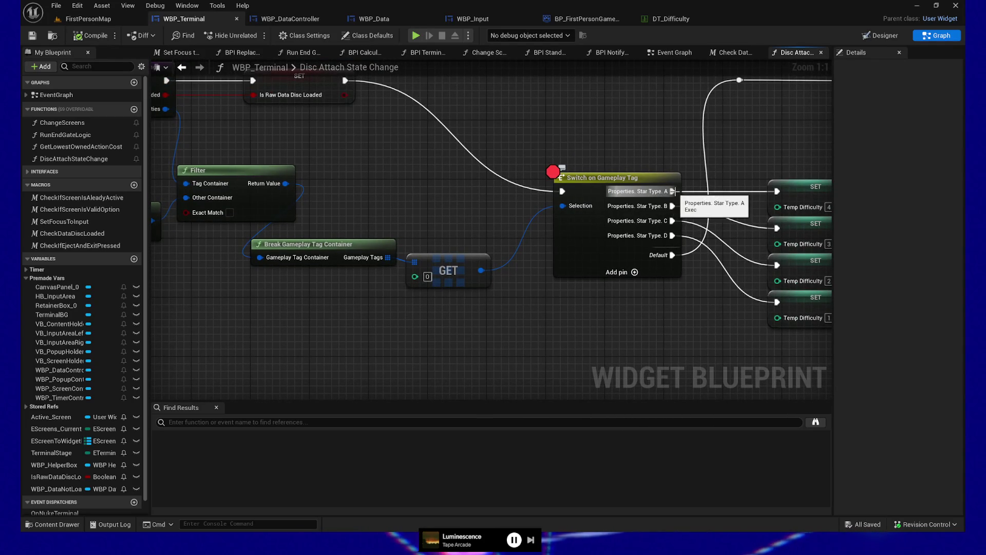
pyautogui.moveTo(706, 307); pyautogui.dragTo(641, 291)
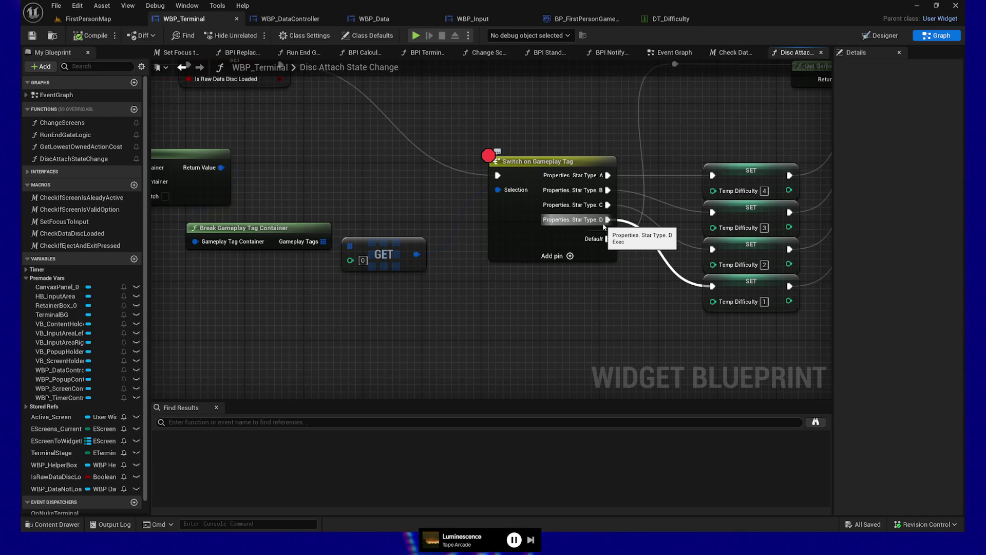
pyautogui.moveTo(260, 315)
pyautogui.mouseDown()
pyautogui.moveTo(481, 342)
pyautogui.moveTo(488, 351)
pyautogui.mouseUp()
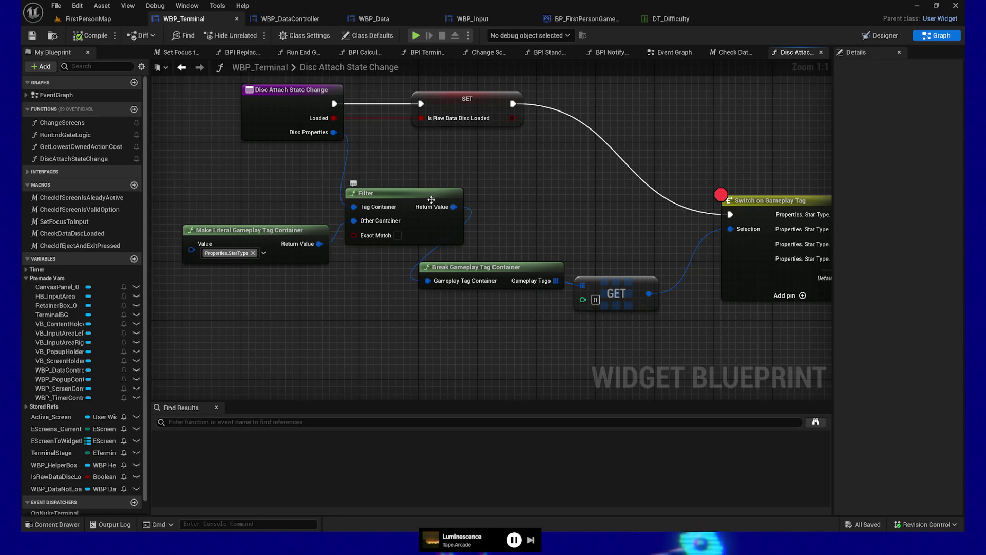
pyautogui.moveTo(433, 321); pyautogui.dragTo(411, 337)
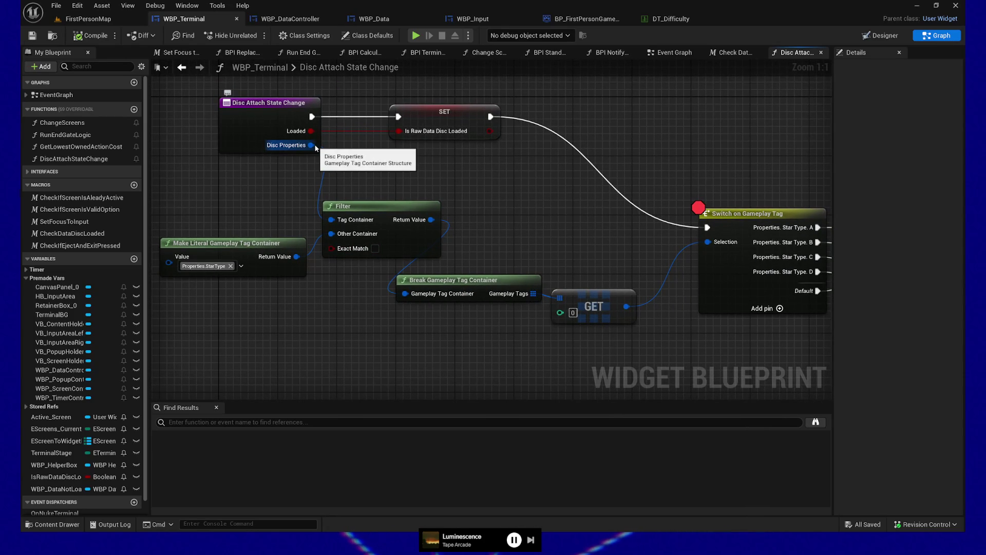
pyautogui.moveTo(352, 161); pyautogui.dragTo(338, 201)
pyautogui.click(419, 151)
pyautogui.press('F9')
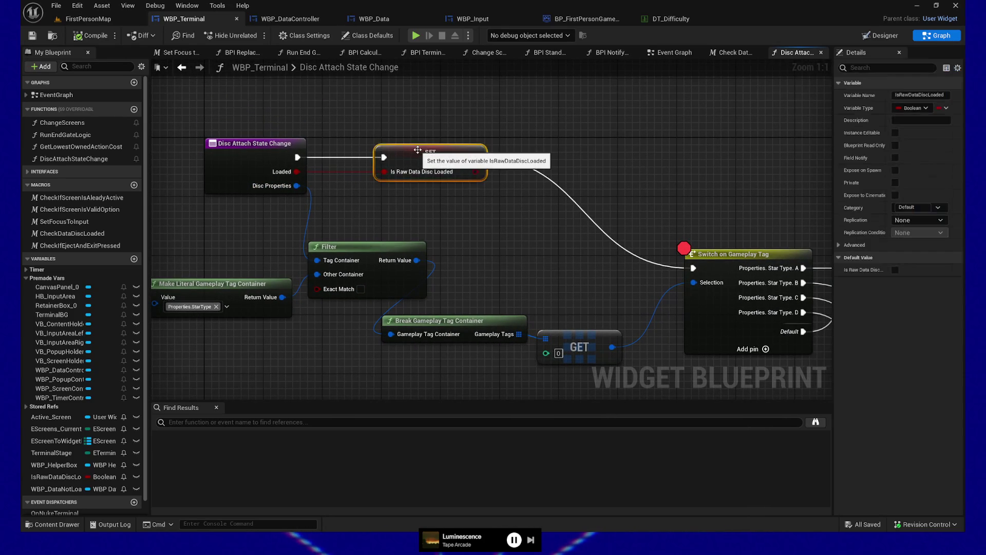
pyautogui.click(416, 36)
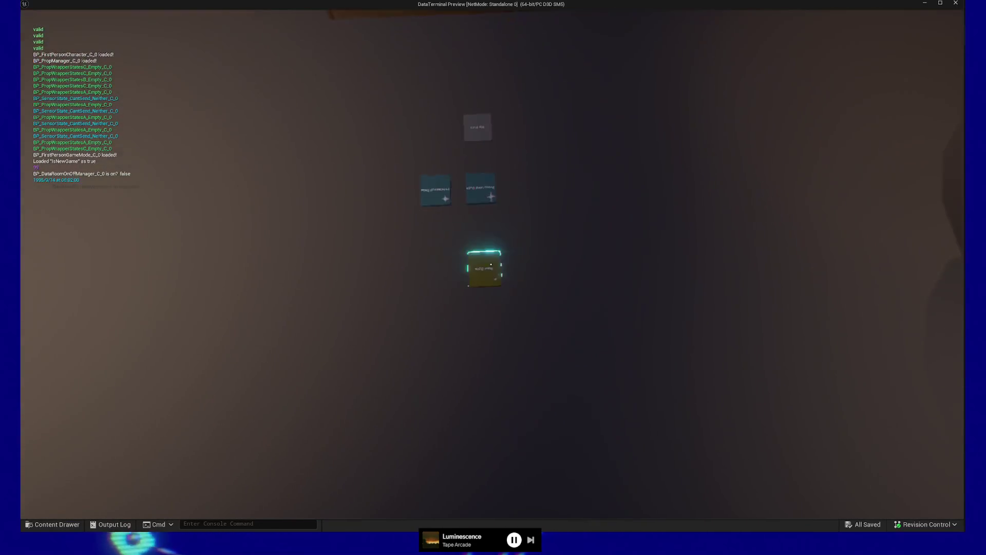
# - Insert the disc with E and resume execution back to the SET breakpoint
pyautogui.press('e')
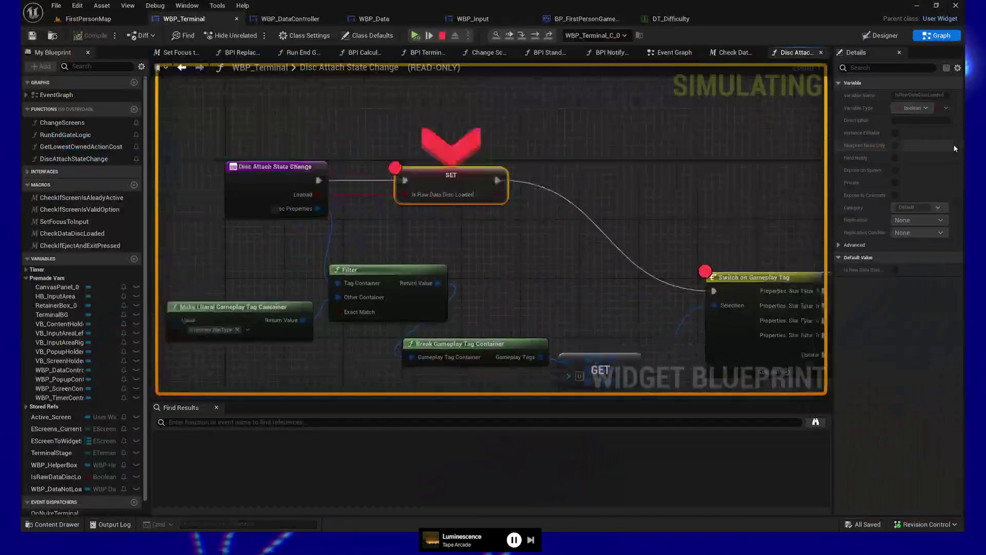
pyautogui.moveTo(356, 237)
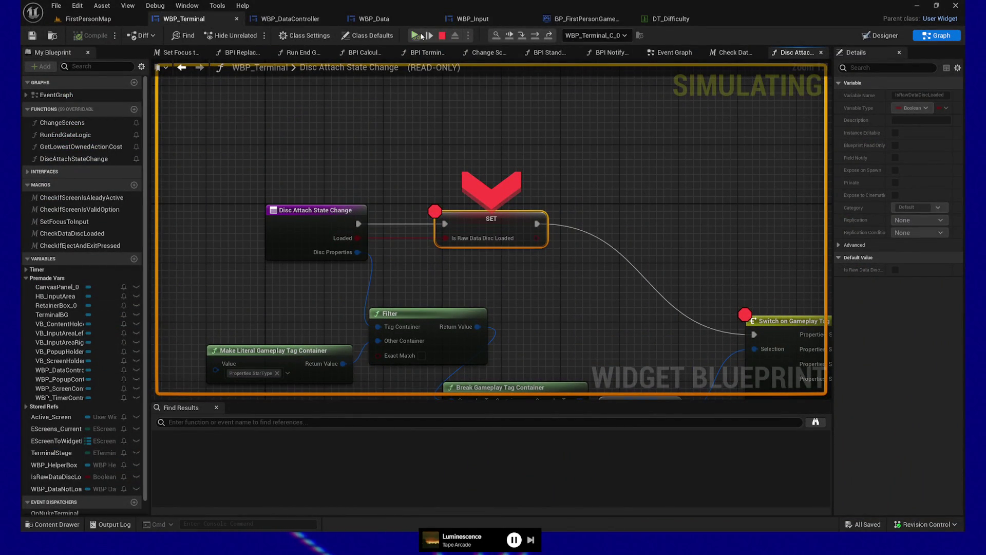
pyautogui.click(420, 36)
pyautogui.click(420, 36)
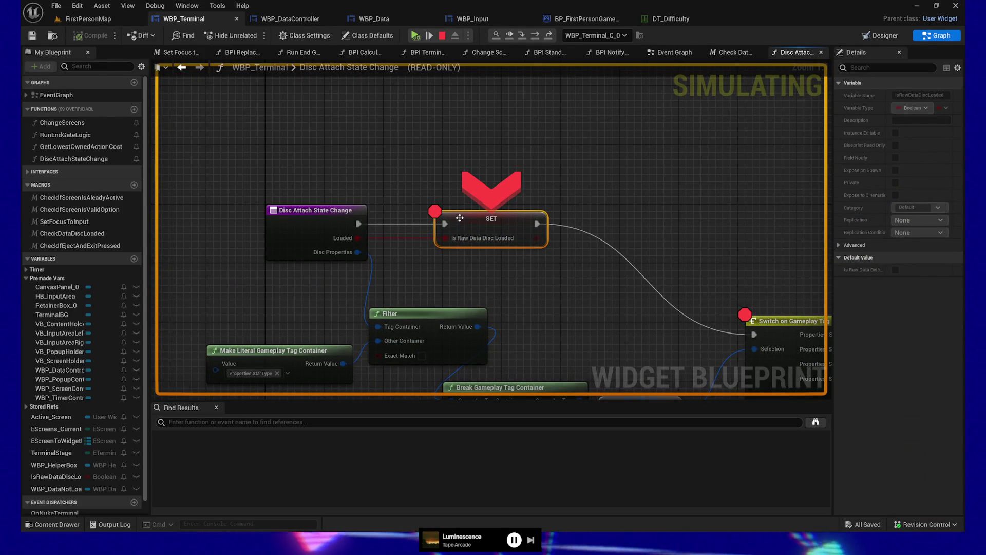
# - Remove the SET breakpoint and step through Switch on Gameplay Tag into BPI Get Game Mode Ref
pyautogui.click(434, 212)
pyautogui.click(415, 35)
pyautogui.moveTo(442, 209)
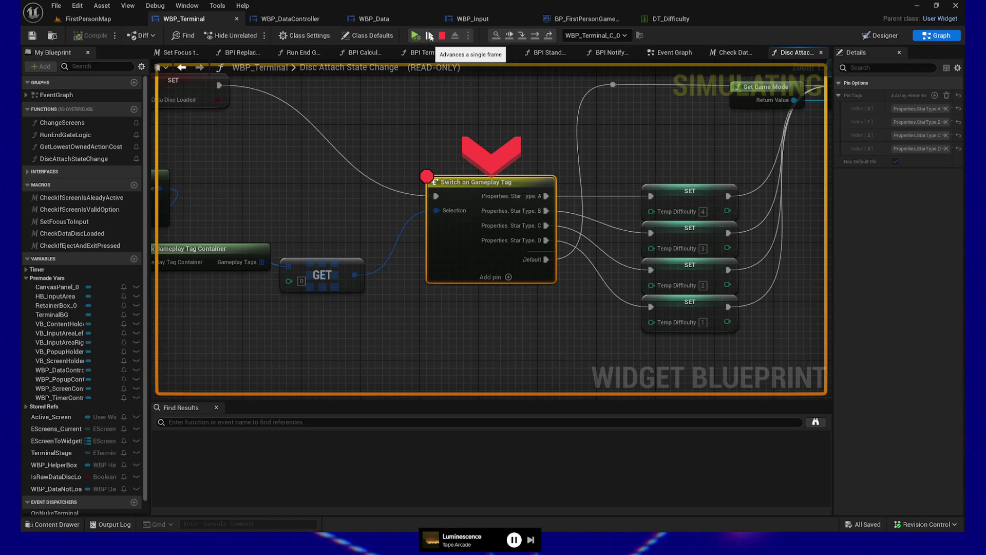
pyautogui.click(430, 35)
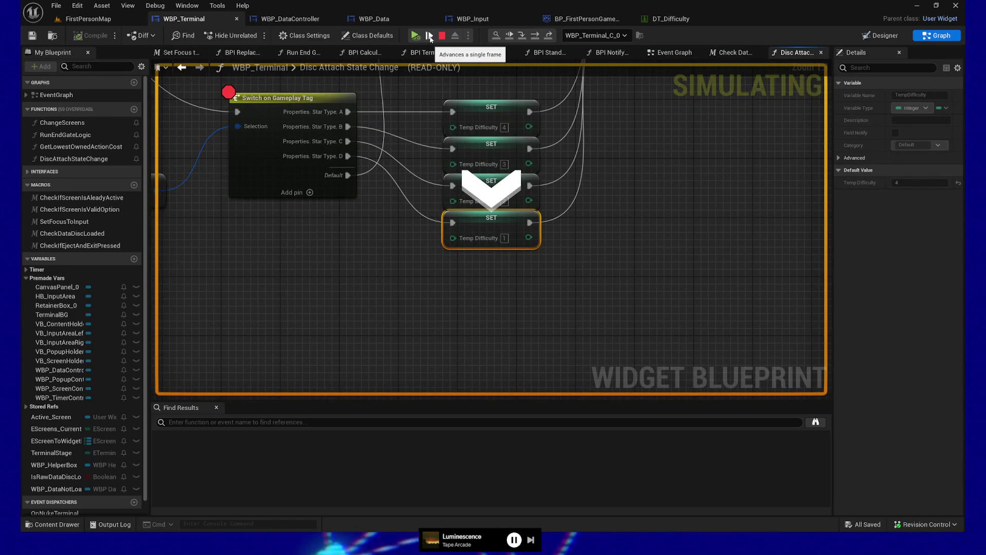
pyautogui.click(430, 36)
pyautogui.moveTo(365, 245)
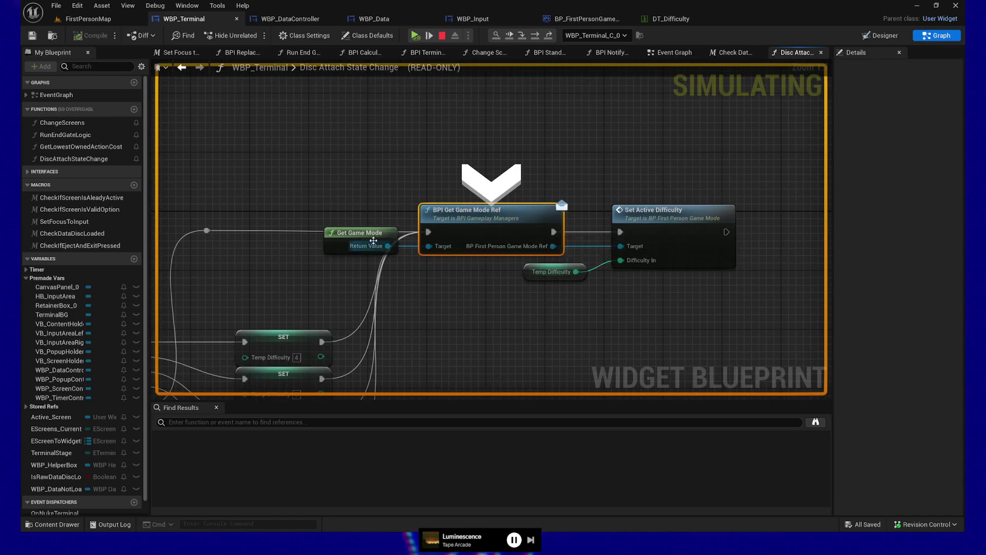
pyautogui.moveTo(519, 246)
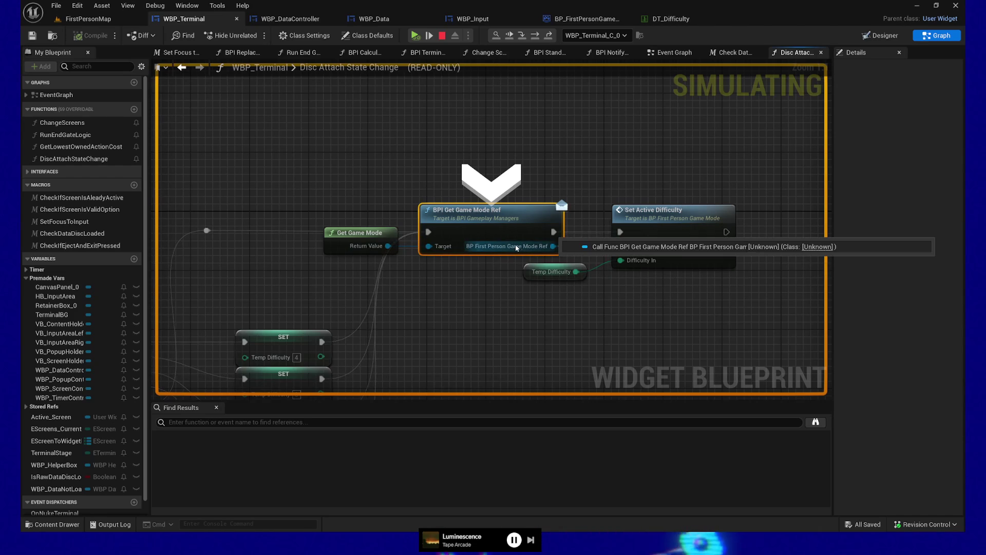
pyautogui.click(430, 36)
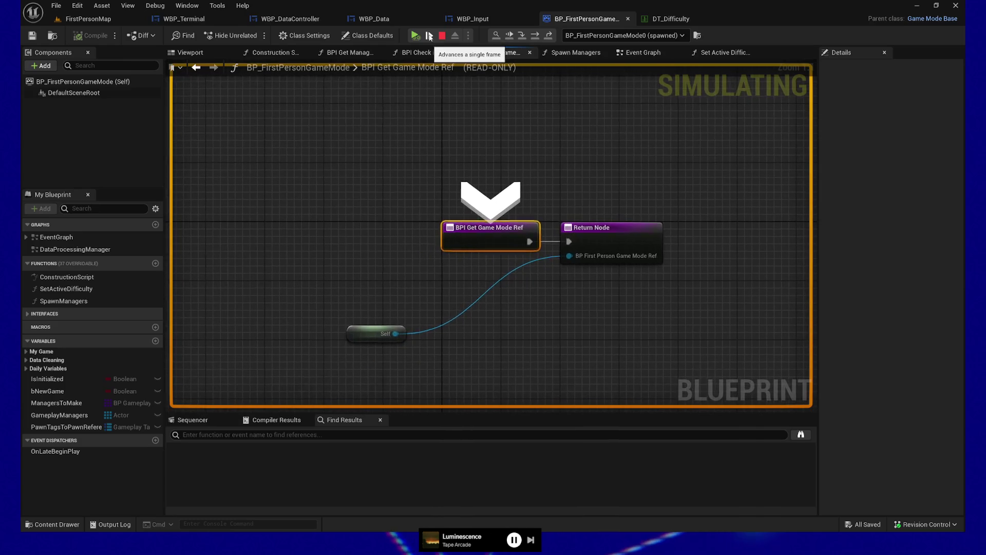
# - Step out of Get Game Mode Ref into Set Active Difficulty, reaching SET Difficulty Temp
pyautogui.click(430, 36)
pyautogui.click(429, 36)
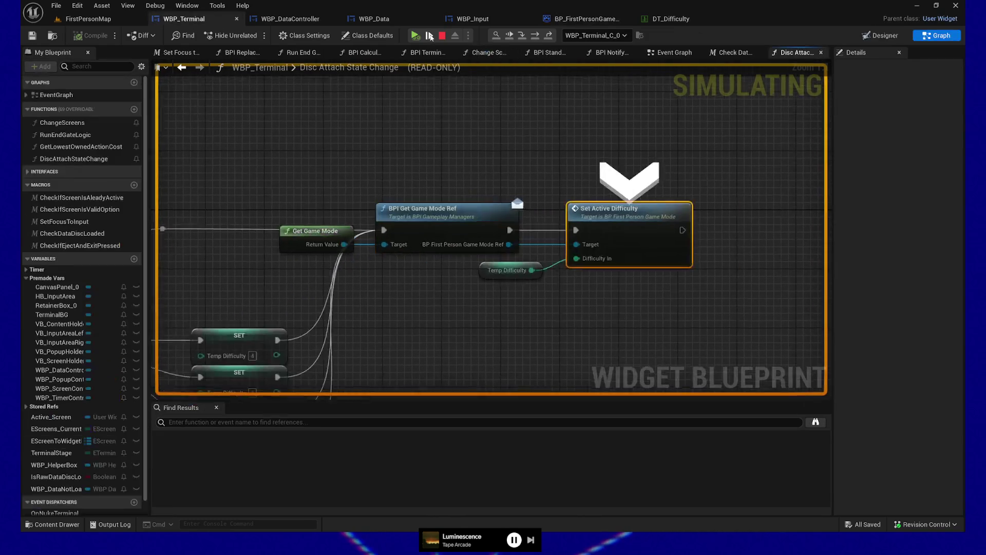
pyautogui.click(429, 36)
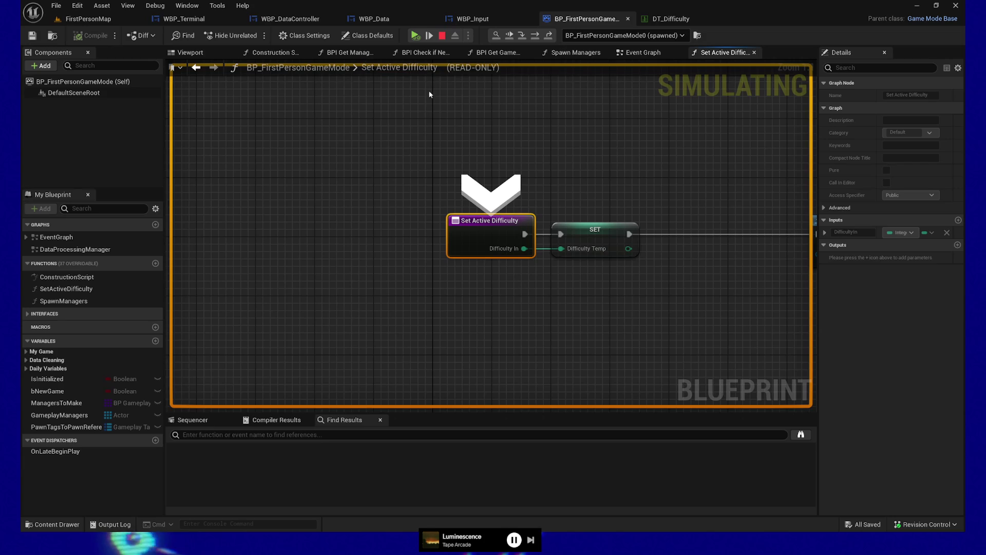
pyautogui.click(430, 36)
pyautogui.moveTo(450, 247)
pyautogui.moveTo(416, 246)
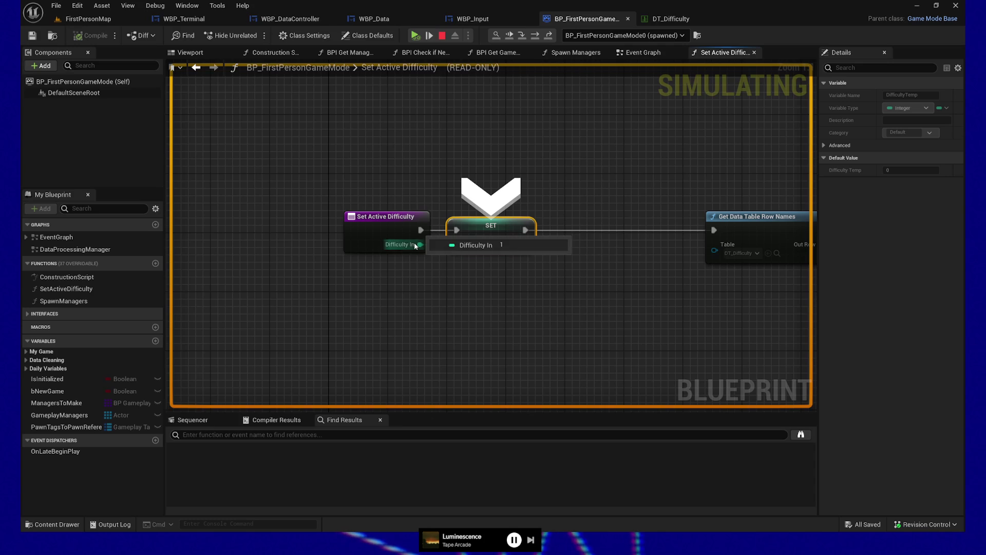
# - Step through Get Data Table Row Names, the For Each Loop with Break macro, Get Data Table Row and Branch
pyautogui.click(432, 35)
pyautogui.click(432, 36)
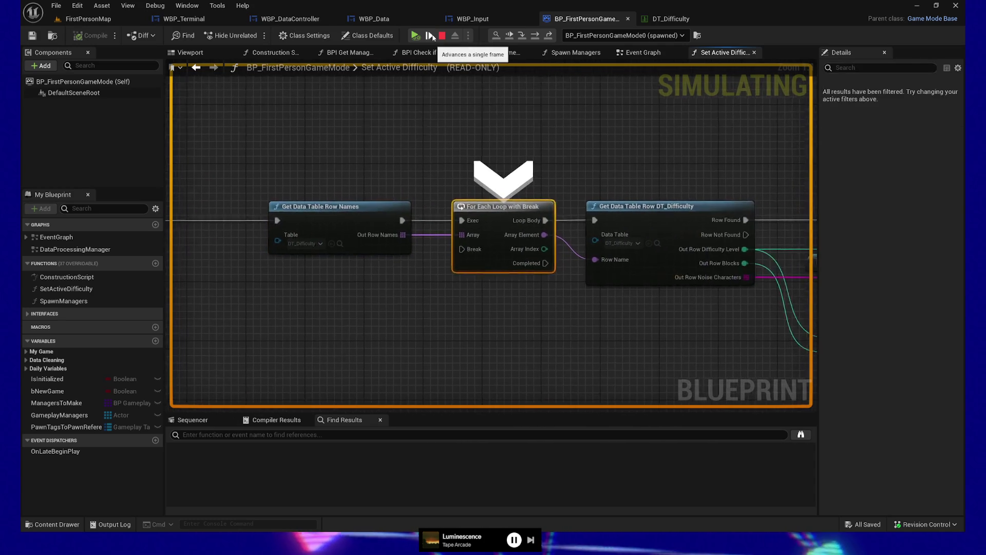
pyautogui.click(432, 34)
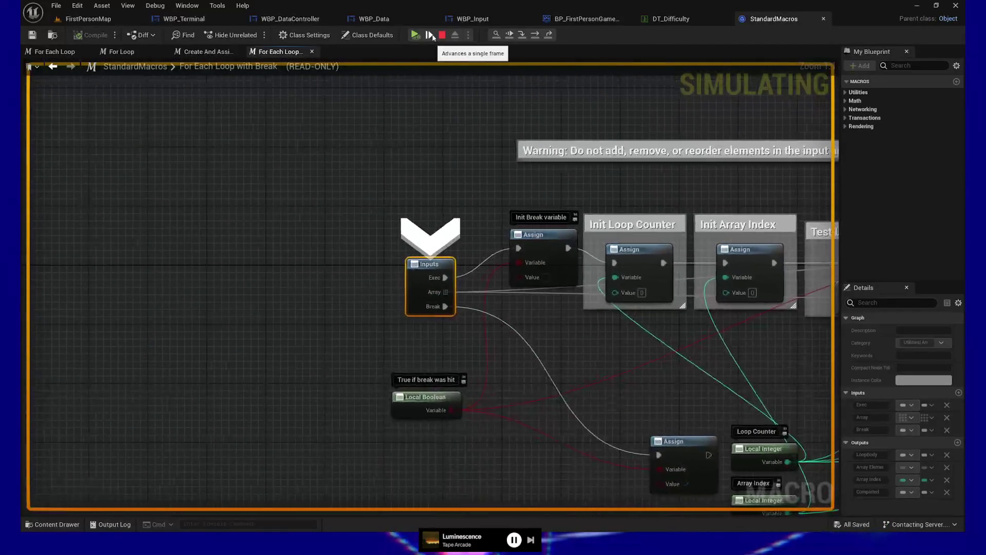
pyautogui.click(432, 36)
pyautogui.click(433, 36)
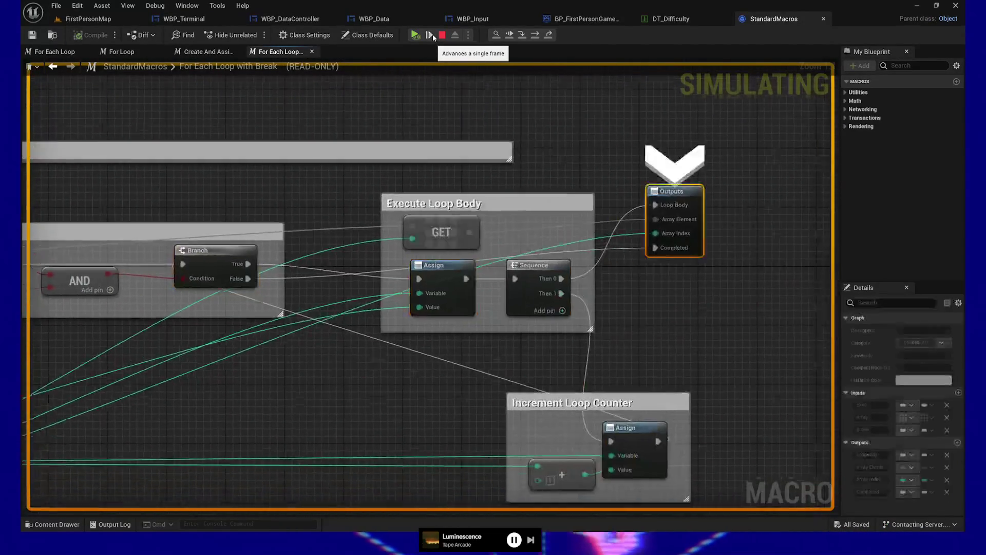
pyautogui.click(433, 36)
pyautogui.click(433, 36)
pyautogui.click(433, 36)
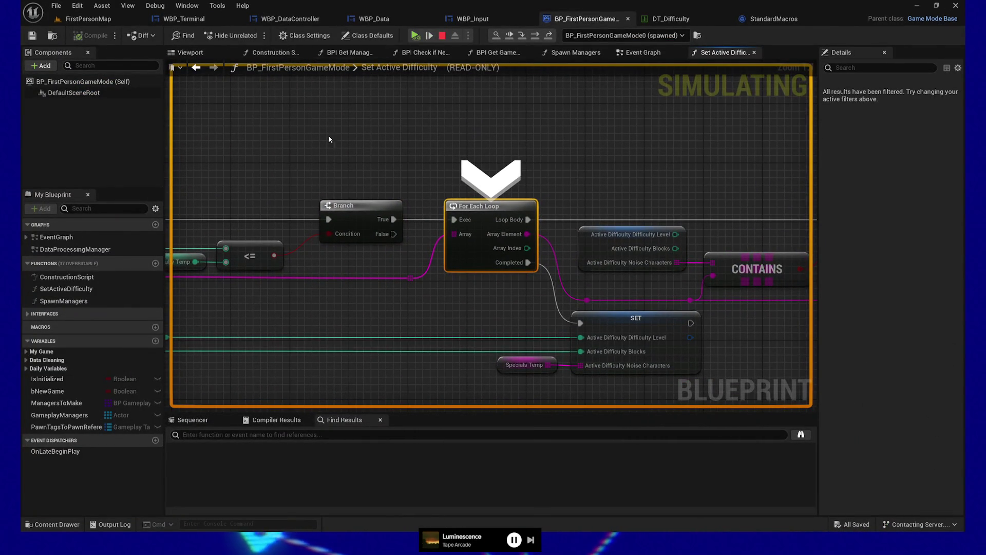
# - Pan across the SET, CONTAINS, second Branch and ADD nodes, then stop the simulation
pyautogui.moveTo(342, 125); pyautogui.dragTo(594, 103)
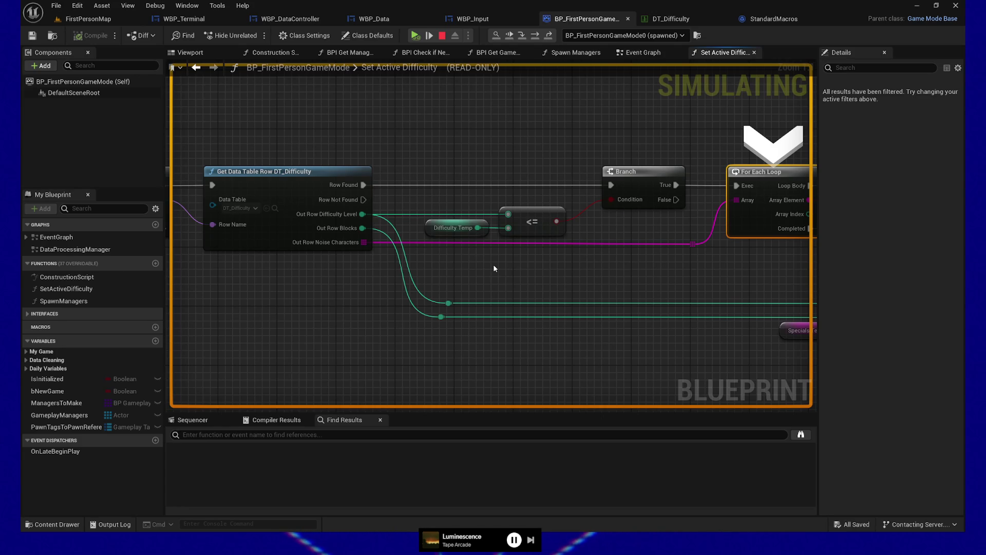
pyautogui.moveTo(286, 231)
pyautogui.moveTo(670, 247)
pyautogui.mouseDown()
pyautogui.moveTo(433, 255)
pyautogui.moveTo(385, 242)
pyautogui.mouseUp()
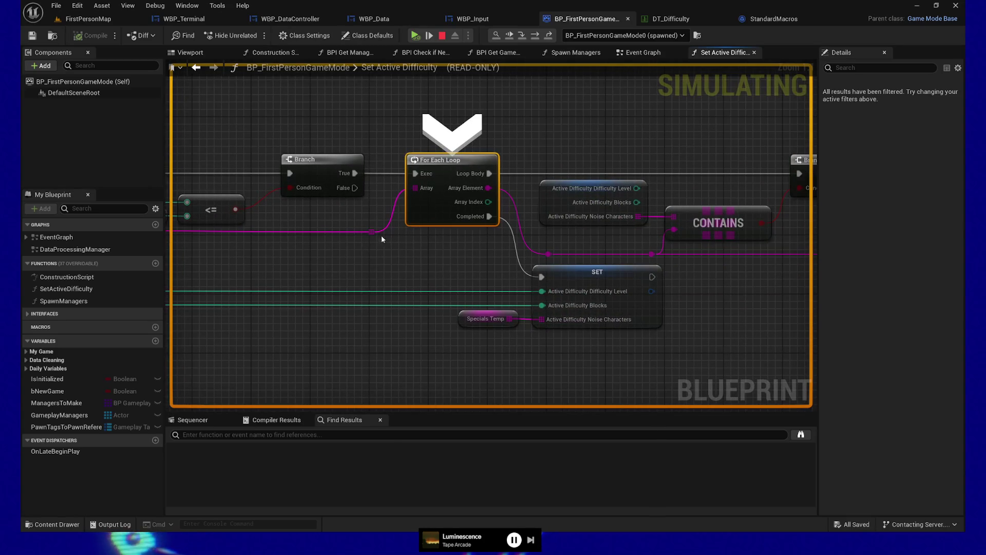
pyautogui.moveTo(749, 285)
pyautogui.mouseDown()
pyautogui.moveTo(550, 293)
pyautogui.moveTo(628, 286)
pyautogui.moveTo(589, 284)
pyautogui.mouseUp()
pyautogui.click(445, 36)
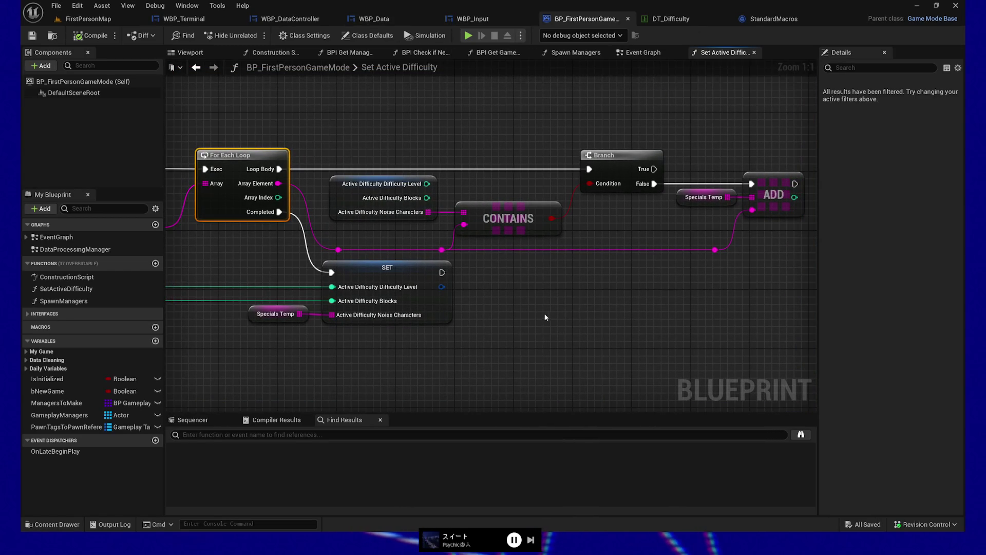
# - Select the Active Difficulty getter to view its defaults (DifficultyLevel 0, Blocks 0), then pan the loop section
pyautogui.moveTo(546, 313); pyautogui.dragTo(537, 307)
pyautogui.moveTo(521, 304)
pyautogui.mouseDown()
pyautogui.moveTo(512, 304)
pyautogui.moveTo(525, 322)
pyautogui.mouseUp()
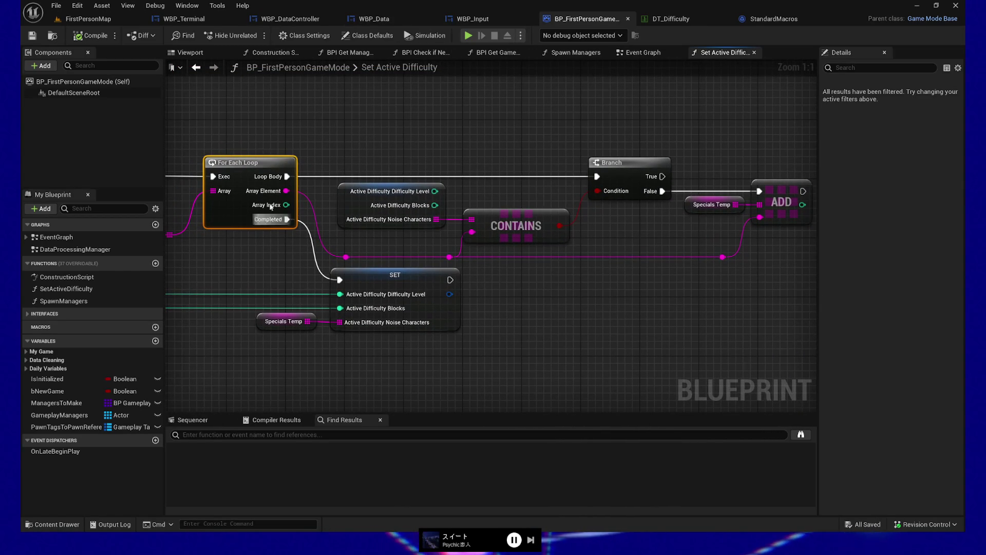
pyautogui.moveTo(192, 270)
pyautogui.mouseDown()
pyautogui.moveTo(565, 240)
pyautogui.moveTo(702, 240)
pyautogui.moveTo(245, 254)
pyautogui.mouseUp()
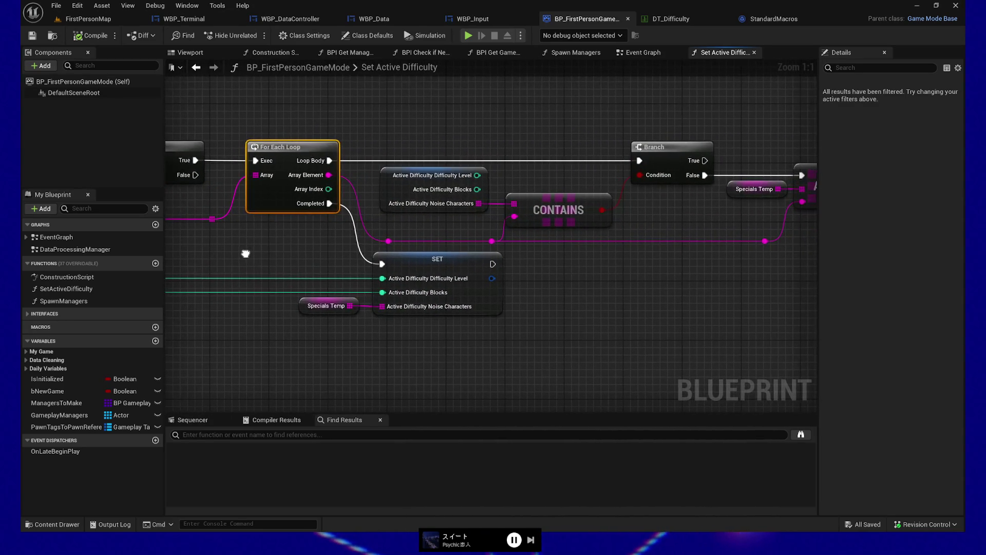
pyautogui.click(390, 189)
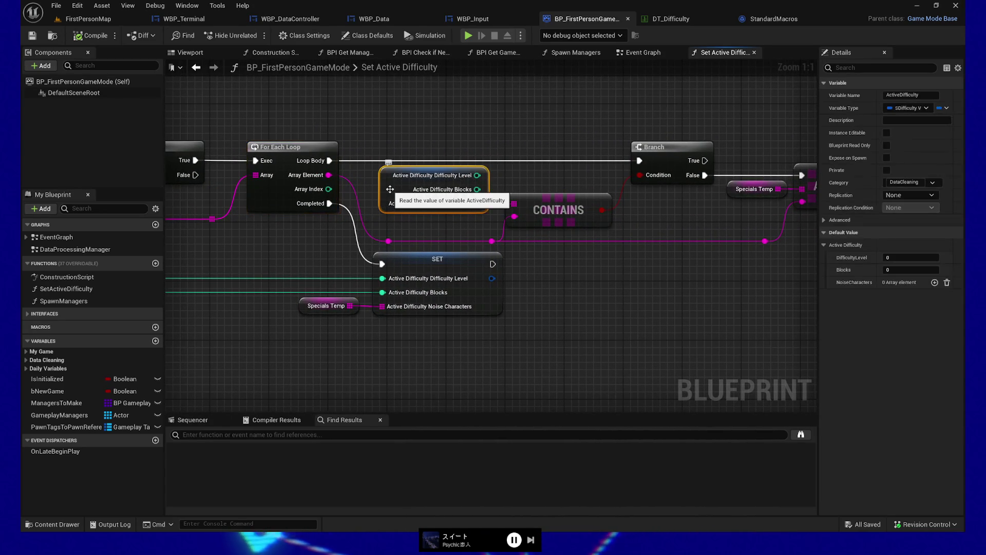
pyautogui.moveTo(227, 277); pyautogui.dragTo(663, 252)
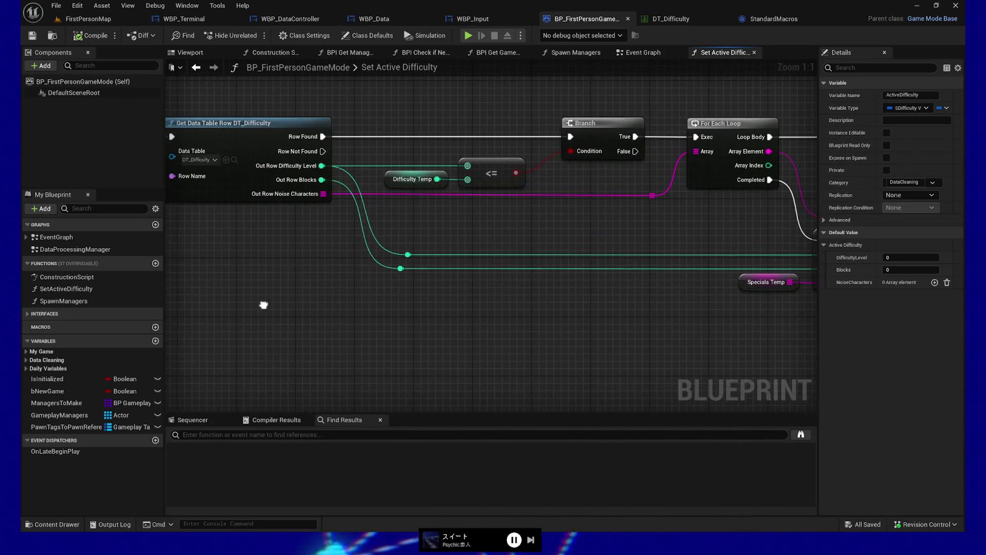
pyautogui.moveTo(262, 304); pyautogui.dragTo(677, 287)
pyautogui.moveTo(425, 284)
pyautogui.mouseDown()
pyautogui.moveTo(712, 284)
pyautogui.moveTo(185, 308)
pyautogui.mouseUp()
pyautogui.moveTo(616, 308)
pyautogui.mouseDown()
pyautogui.moveTo(396, 313)
pyautogui.moveTo(452, 319)
pyautogui.mouseUp()
pyautogui.moveTo(328, 319)
pyautogui.mouseDown()
pyautogui.moveTo(710, 333)
pyautogui.moveTo(772, 325)
pyautogui.mouseUp()
pyautogui.moveTo(622, 334)
pyautogui.mouseDown()
pyautogui.moveTo(599, 325)
pyautogui.moveTo(688, 325)
pyautogui.moveTo(614, 326)
pyautogui.mouseUp()
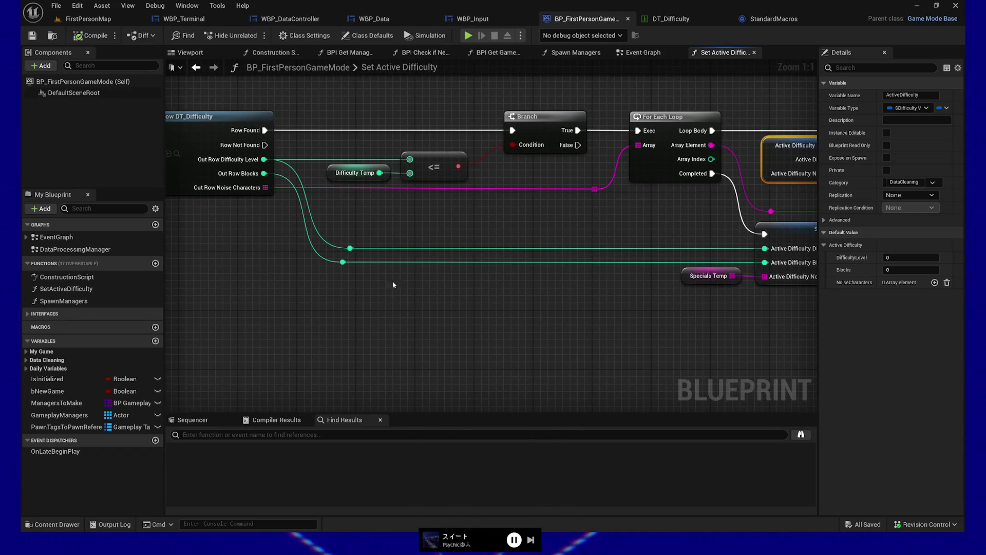
# - Pan across the loop and select the Difficulty Temp getter, an integer defaulting to 0
pyautogui.scroll(-1, 257, 195)
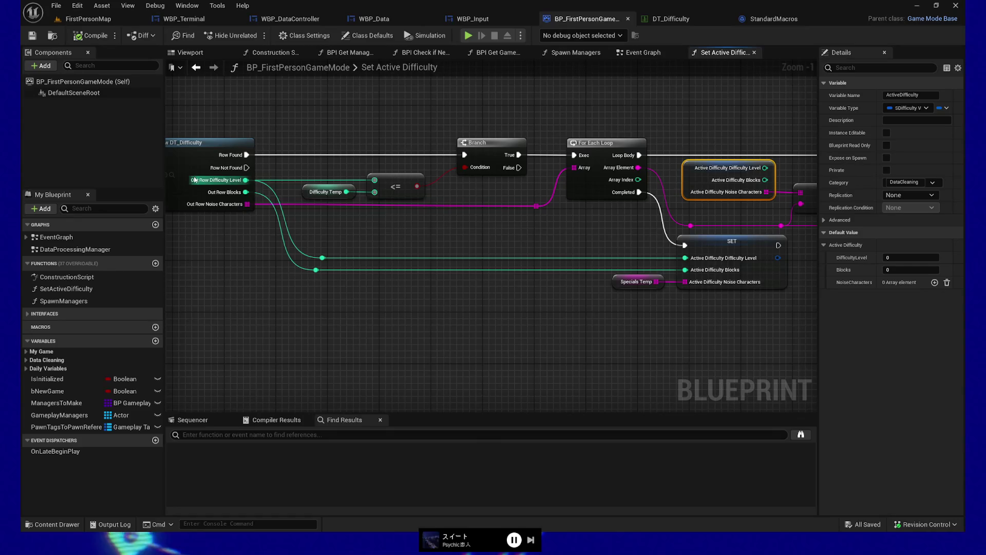
pyautogui.moveTo(235, 274)
pyautogui.mouseDown()
pyautogui.moveTo(453, 275)
pyautogui.moveTo(251, 274)
pyautogui.mouseUp()
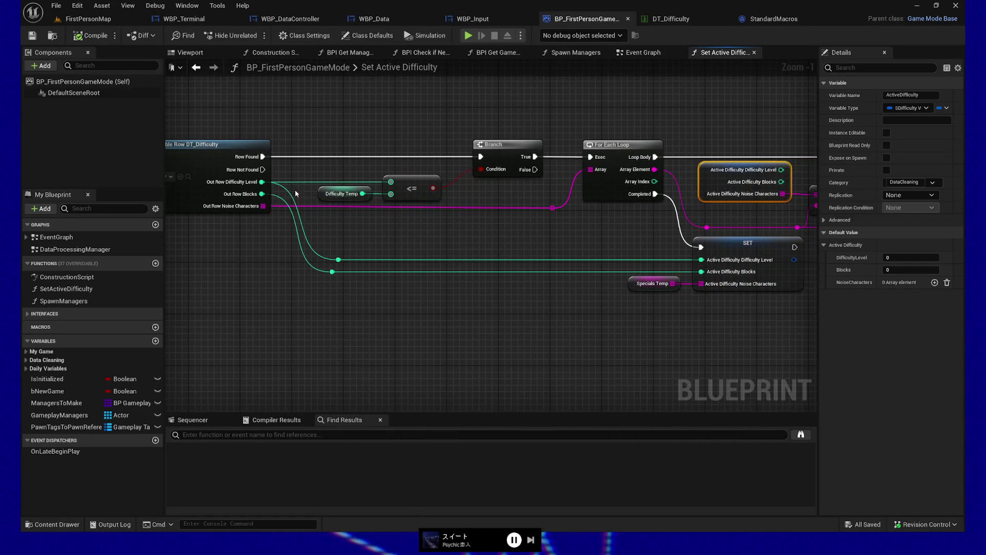
pyautogui.moveTo(531, 279); pyautogui.dragTo(520, 274)
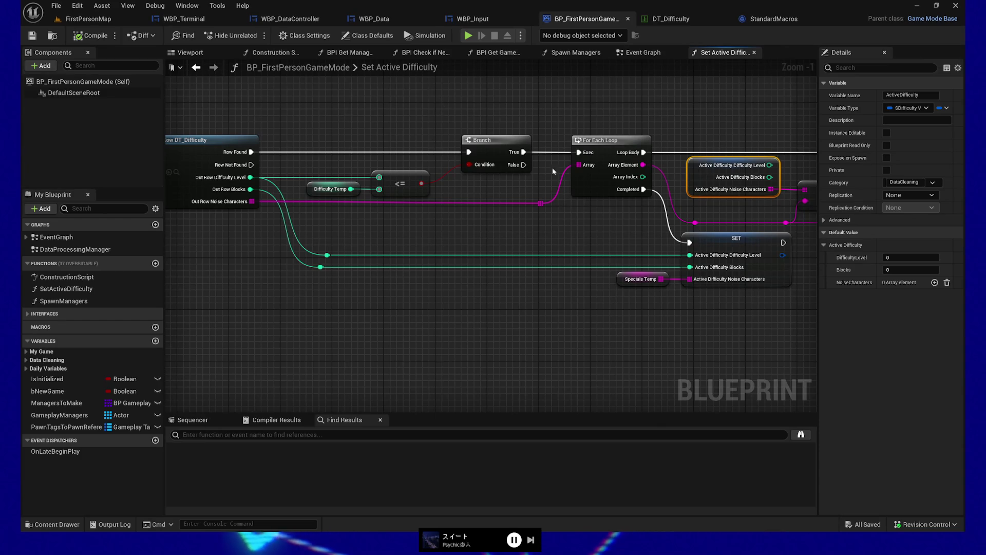
pyautogui.scroll(-1, 448, 329)
pyautogui.moveTo(448, 329)
pyautogui.mouseDown()
pyautogui.moveTo(364, 298)
pyautogui.moveTo(311, 304)
pyautogui.moveTo(375, 311)
pyautogui.moveTo(517, 297)
pyautogui.mouseUp()
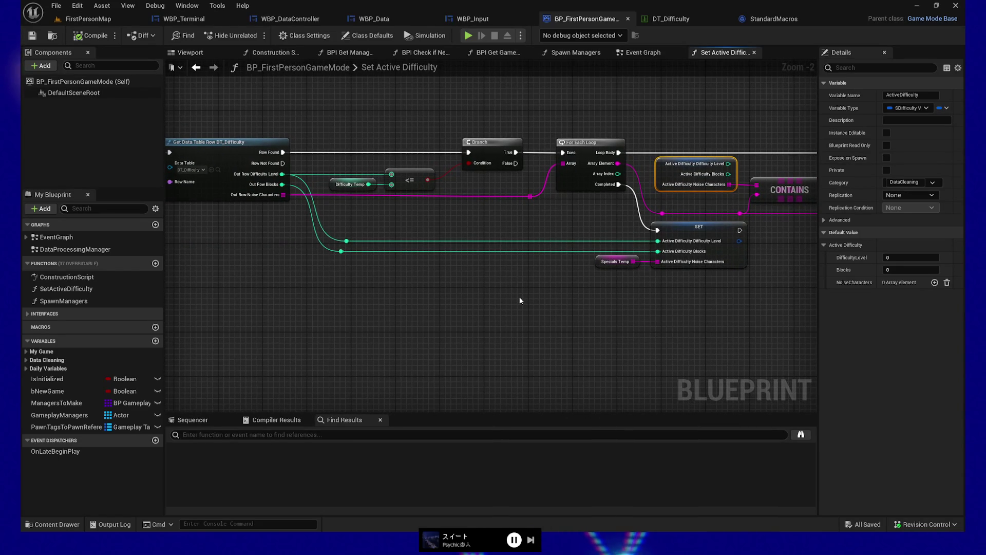
pyautogui.moveTo(501, 292)
pyautogui.mouseDown()
pyautogui.moveTo(501, 301)
pyautogui.moveTo(629, 312)
pyautogui.moveTo(509, 335)
pyautogui.moveTo(432, 332)
pyautogui.moveTo(518, 324)
pyautogui.mouseUp()
pyautogui.scroll(1, 500, 301)
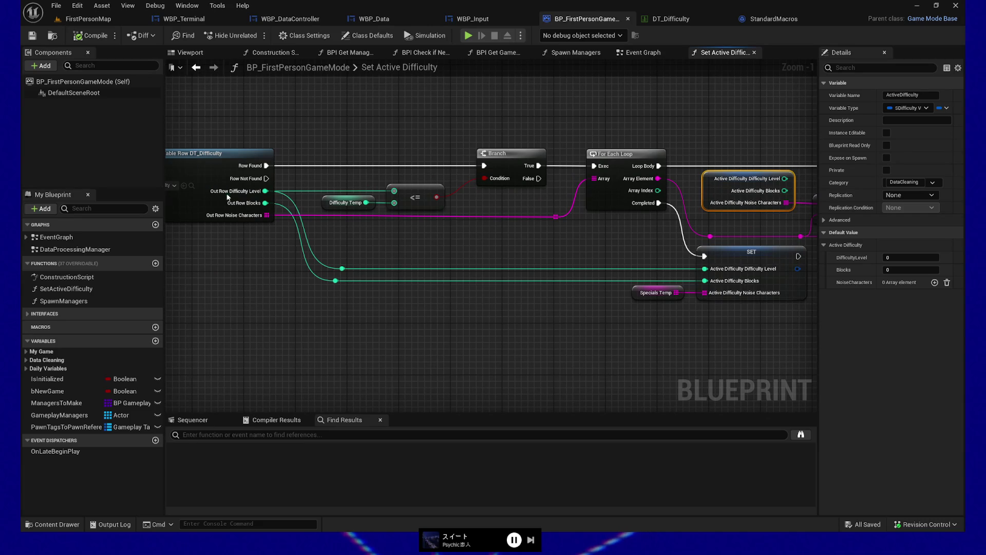
pyautogui.moveTo(282, 268); pyautogui.dragTo(390, 277)
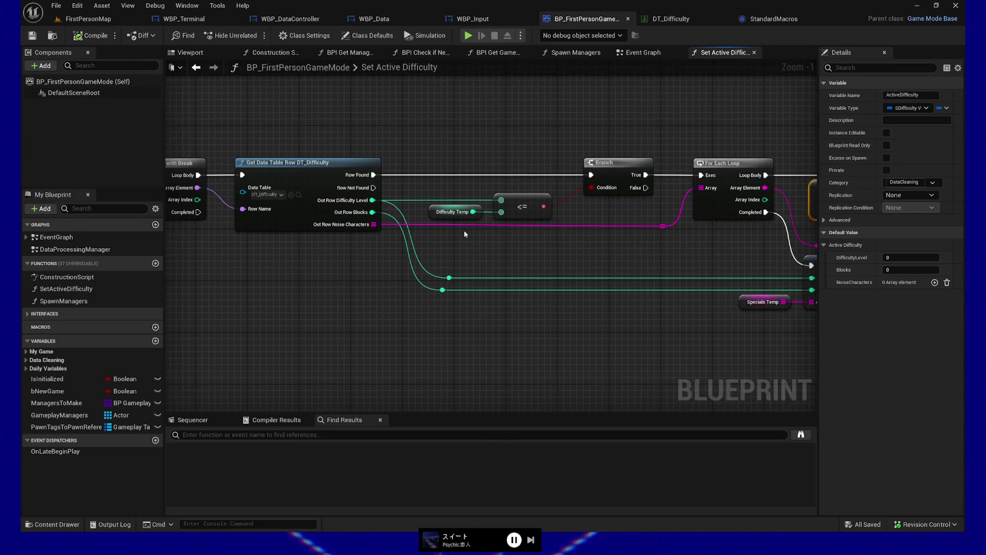
pyautogui.click(469, 214)
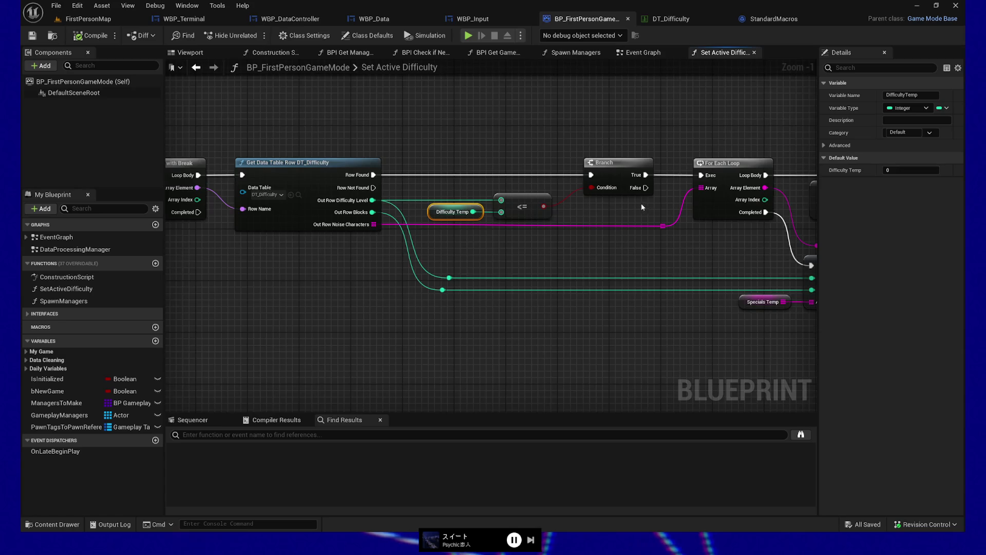
pyautogui.moveTo(646, 207); pyautogui.dragTo(514, 219)
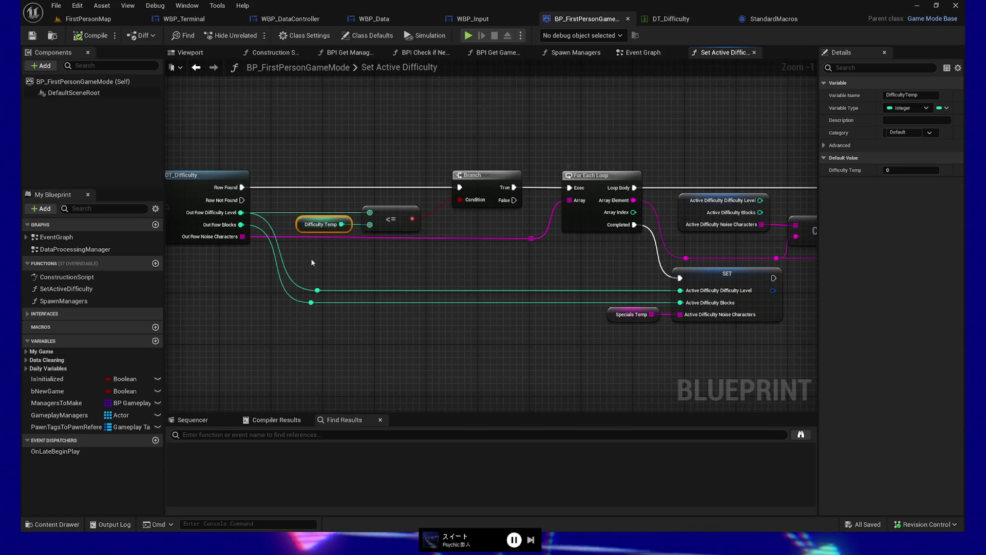
pyautogui.moveTo(592, 255); pyautogui.dragTo(361, 254)
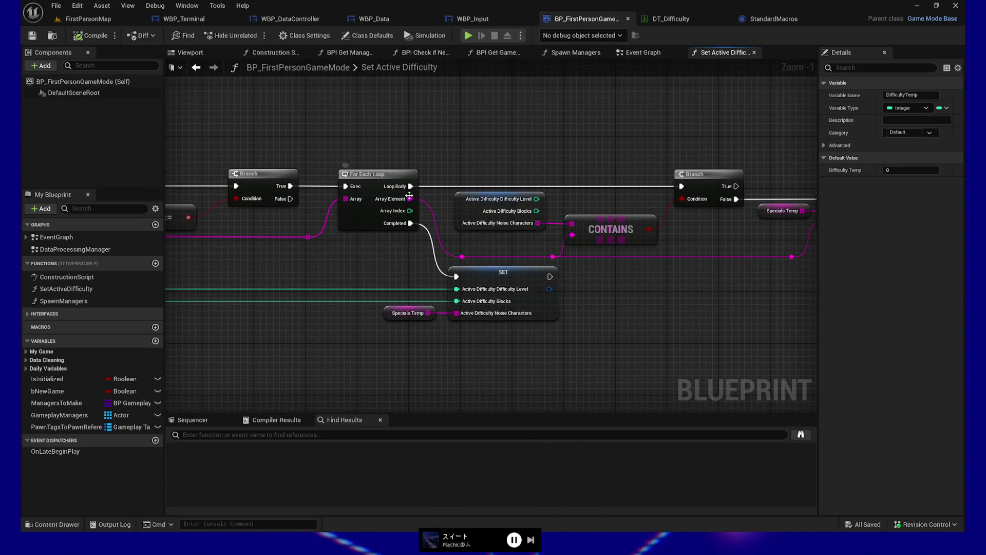
pyautogui.moveTo(399, 276); pyautogui.dragTo(288, 264)
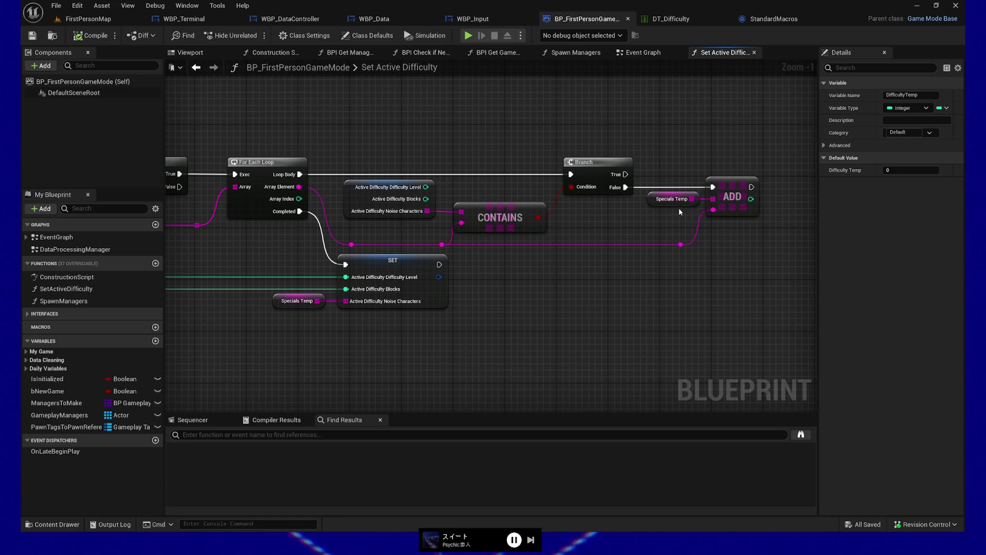
pyautogui.moveTo(338, 347); pyautogui.dragTo(389, 341)
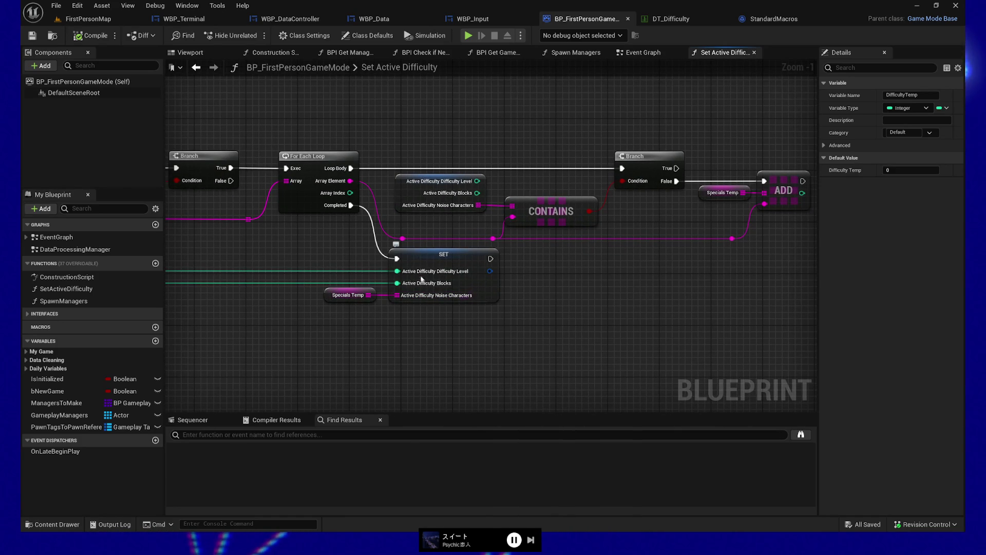
pyautogui.moveTo(369, 336)
pyautogui.mouseDown()
pyautogui.moveTo(440, 335)
pyautogui.moveTo(333, 335)
pyautogui.mouseUp()
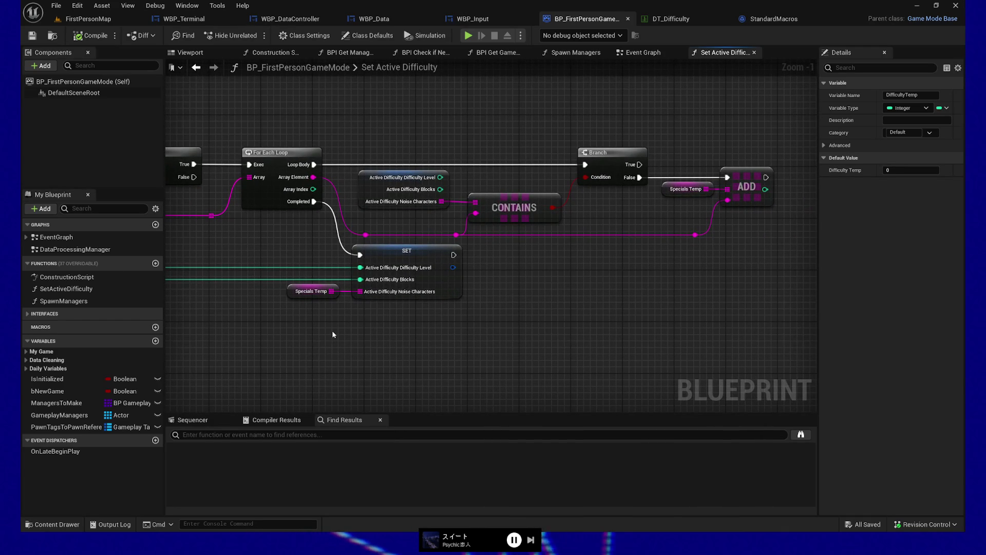
pyautogui.moveTo(202, 319); pyautogui.dragTo(661, 312)
pyautogui.moveTo(284, 114); pyautogui.dragTo(338, 260)
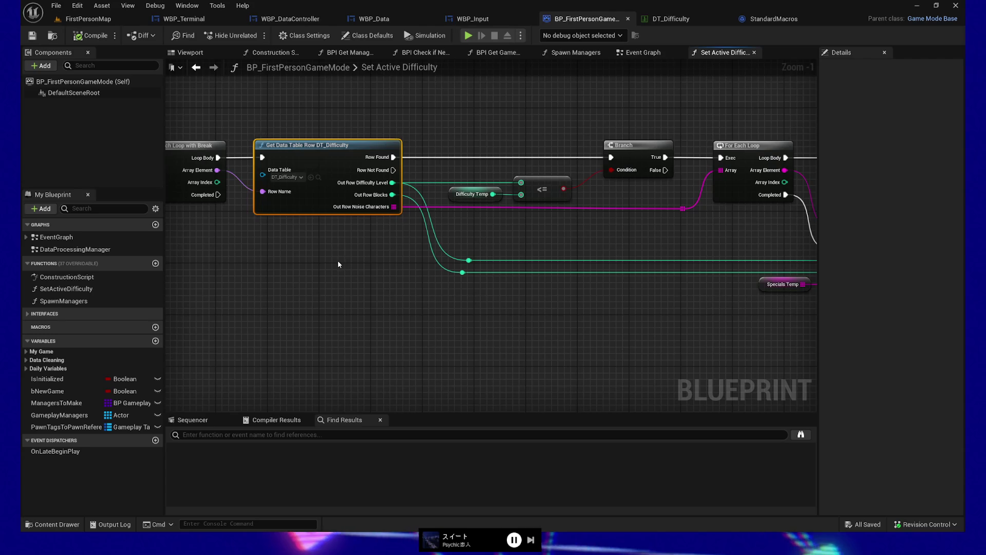
pyautogui.click(668, 18)
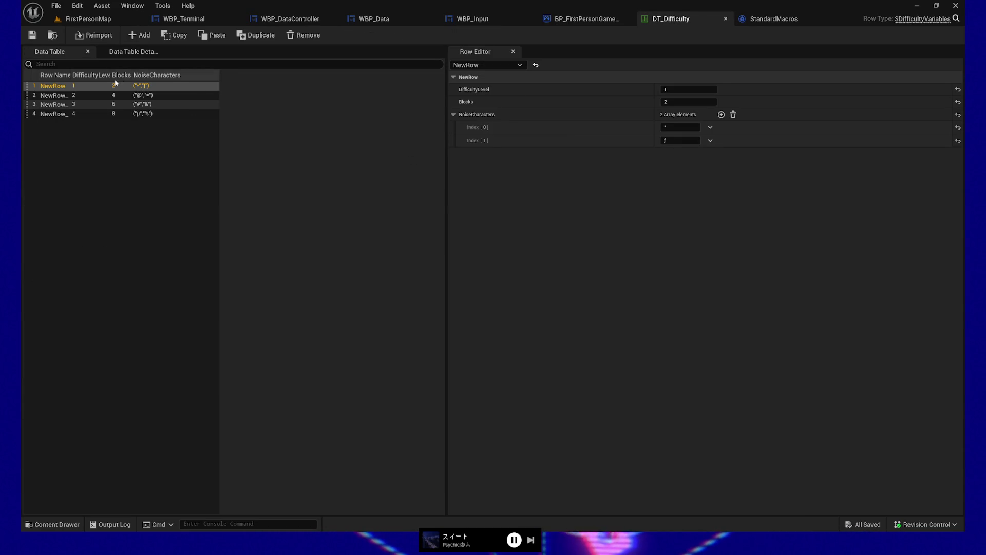
pyautogui.click(78, 95)
pyautogui.click(78, 105)
pyautogui.click(78, 113)
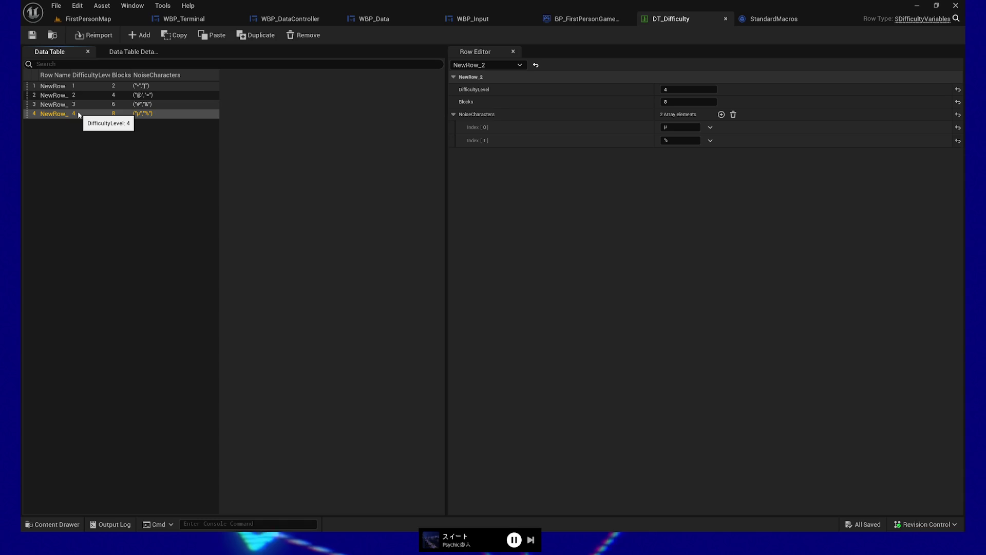
pyautogui.click(119, 87)
pyautogui.click(116, 98)
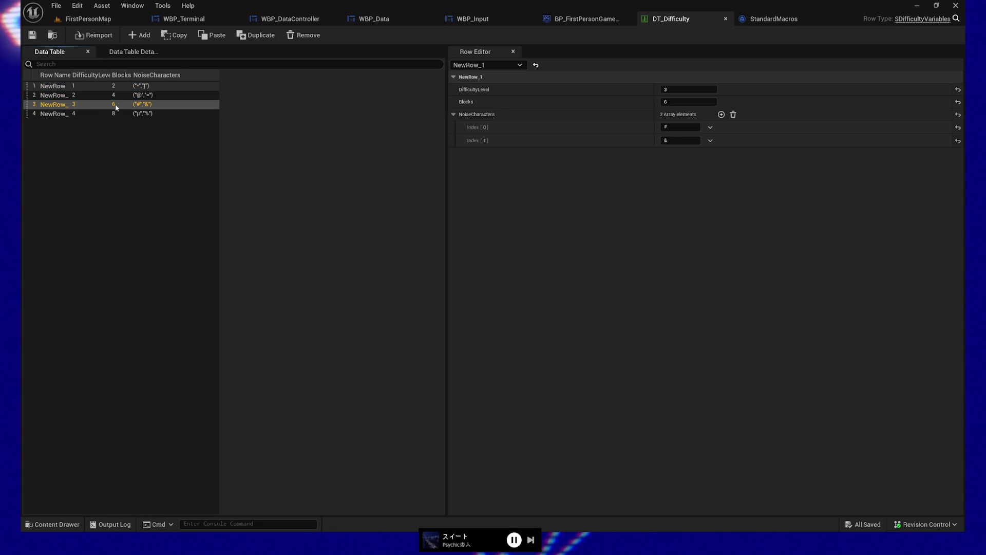
pyautogui.click(79, 114)
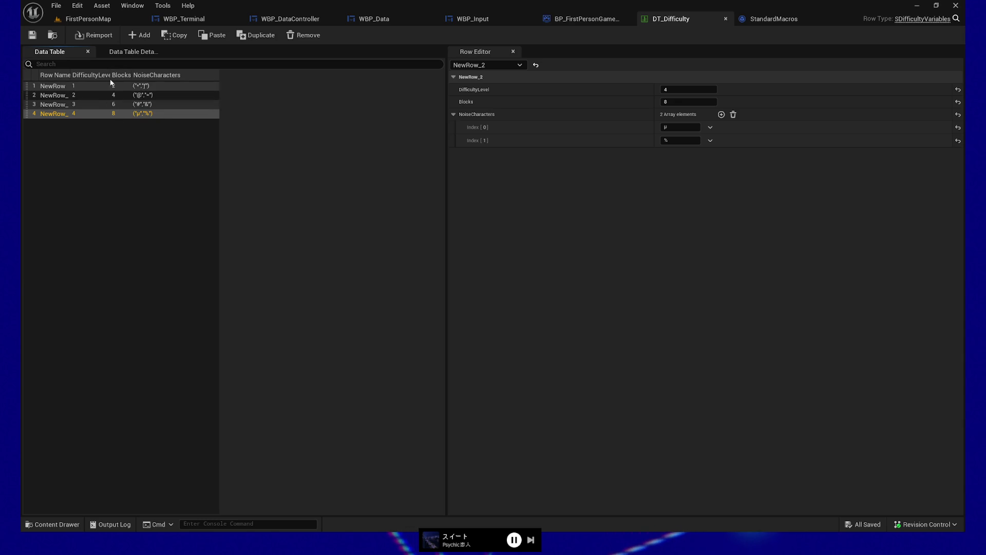
pyautogui.click(148, 88)
pyautogui.click(149, 95)
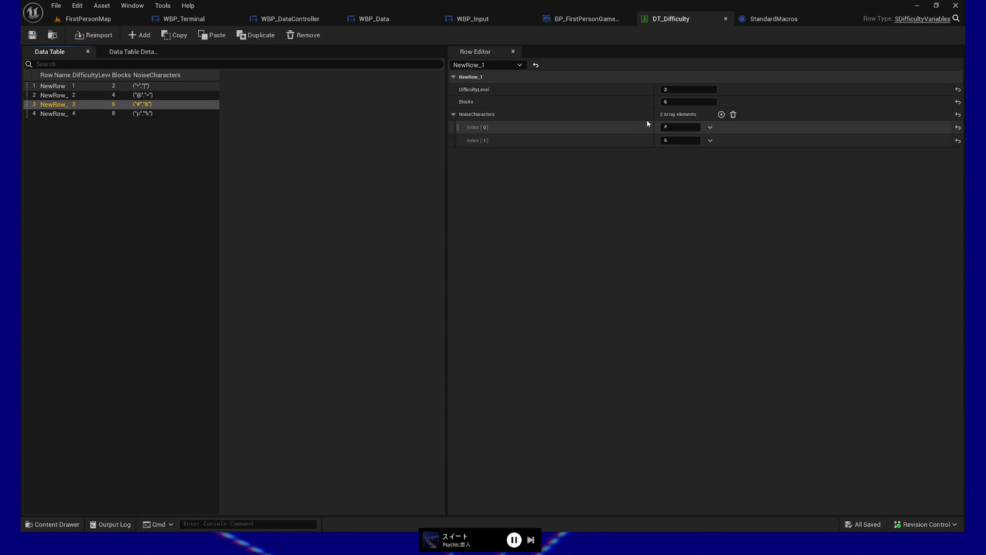
pyautogui.press('Up')
pyautogui.press('Up')
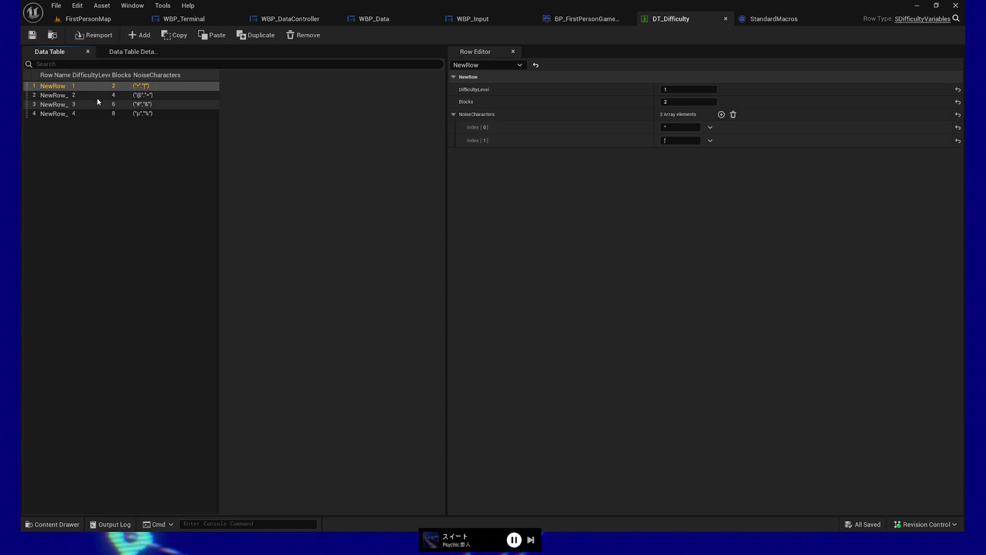
pyautogui.press('Down')
pyautogui.press('Down')
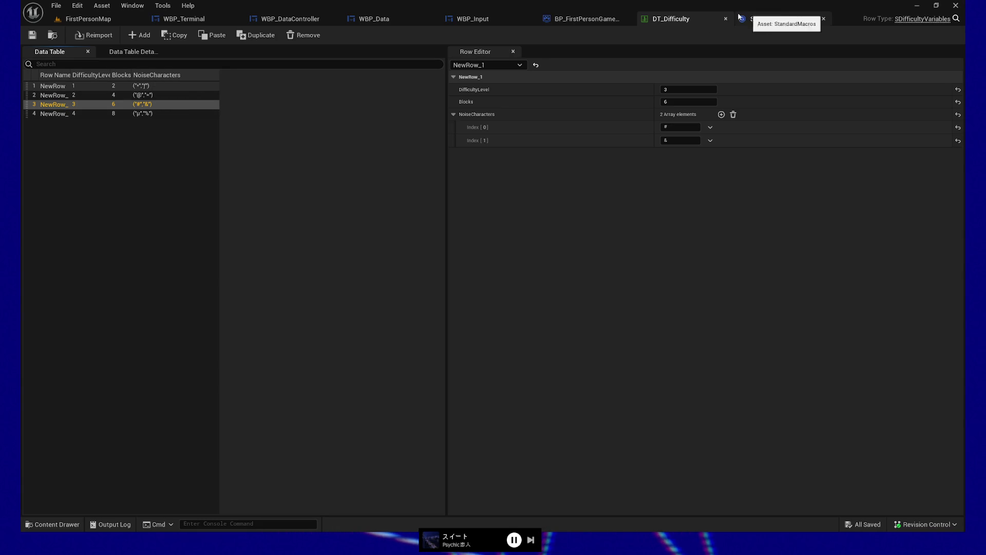
pyautogui.click(602, 20)
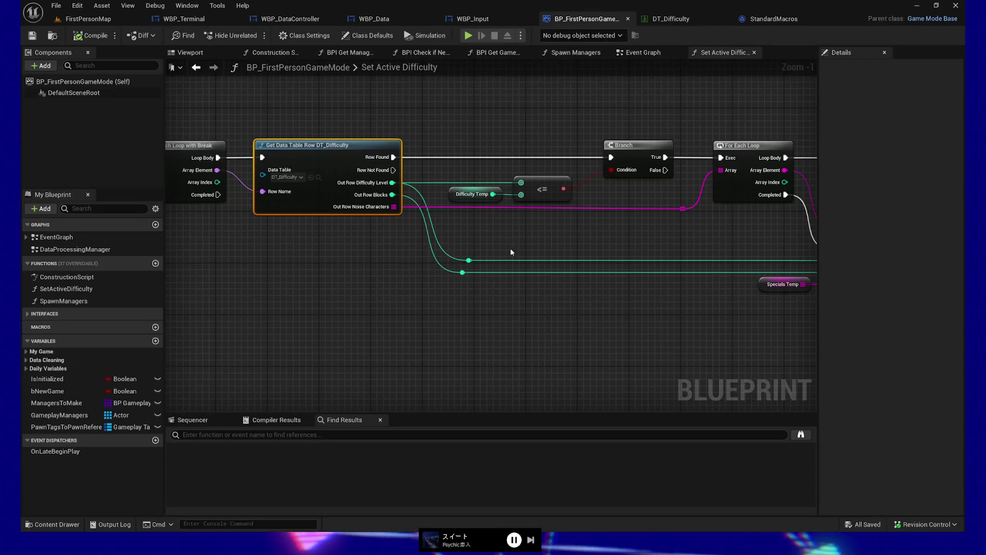
# - Pan across the loop, CONTAINS and ADD nodes, then select Specials Temp, a String array variable
pyautogui.moveTo(447, 310)
pyautogui.mouseDown()
pyautogui.moveTo(562, 302)
pyautogui.moveTo(519, 311)
pyautogui.moveTo(447, 299)
pyautogui.moveTo(339, 305)
pyautogui.moveTo(467, 315)
pyautogui.moveTo(323, 175)
pyautogui.mouseUp()
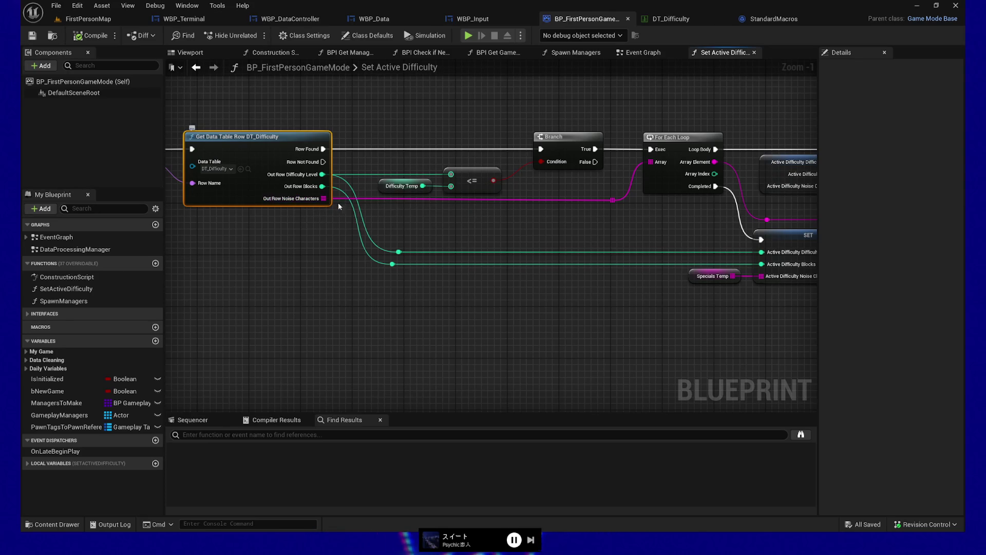
pyautogui.moveTo(402, 224); pyautogui.dragTo(195, 218)
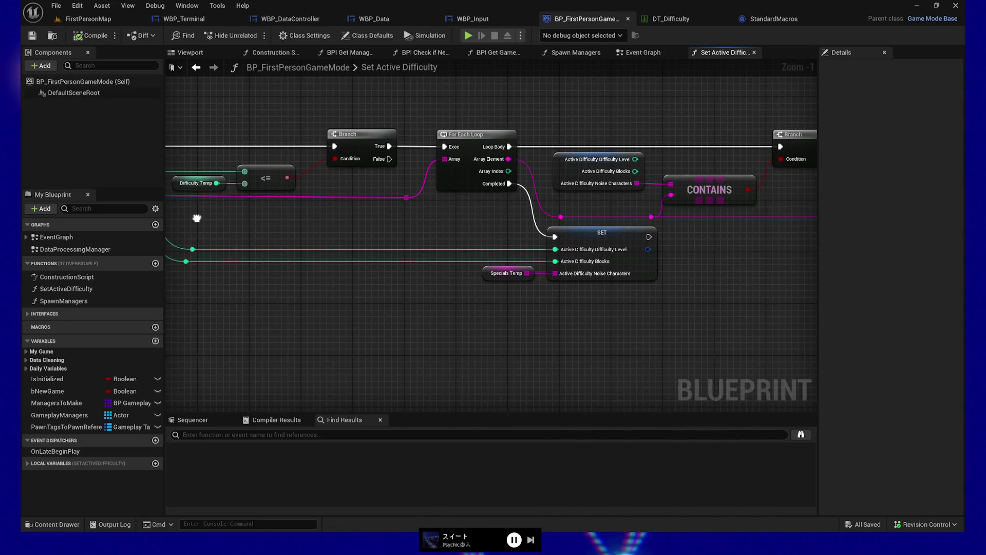
pyautogui.moveTo(374, 313); pyautogui.dragTo(542, 316)
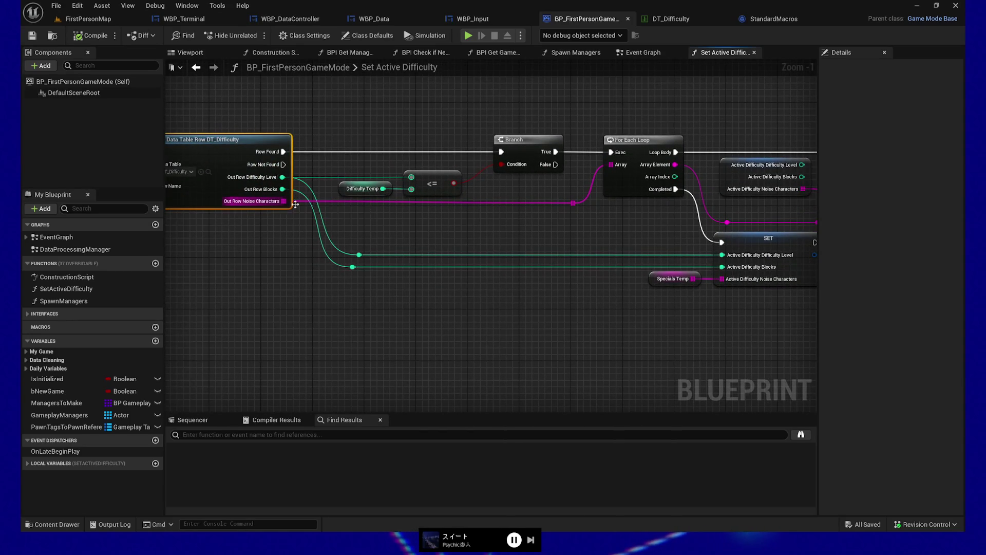
pyautogui.moveTo(528, 158); pyautogui.dragTo(399, 194)
pyautogui.moveTo(575, 219)
pyautogui.mouseDown()
pyautogui.moveTo(548, 225)
pyautogui.moveTo(673, 144)
pyautogui.mouseUp()
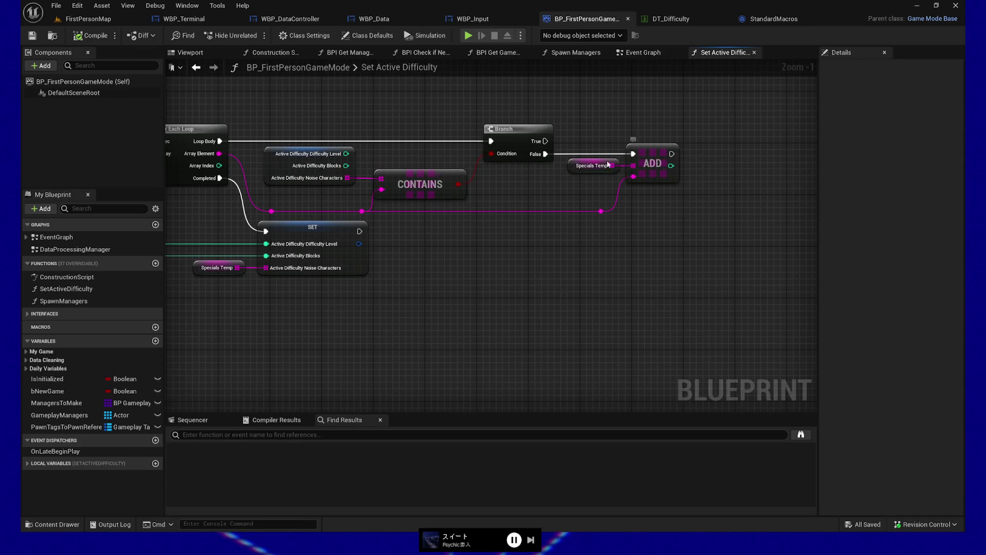
pyautogui.moveTo(592, 164)
pyautogui.mouseDown()
pyautogui.moveTo(548, 278)
pyautogui.moveTo(600, 278)
pyautogui.mouseUp()
pyautogui.click(359, 269)
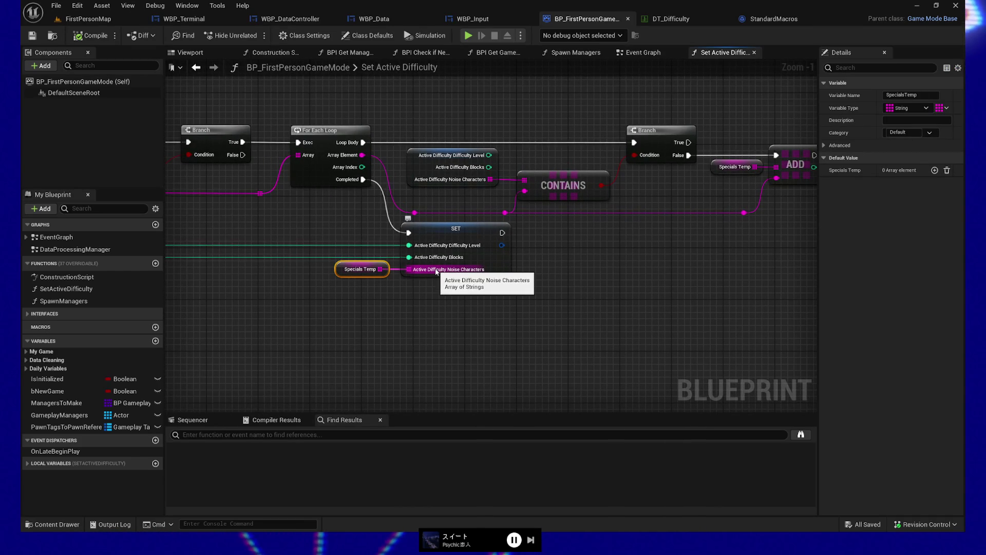
# - Pan and zoom out back to the function entry and the SET Difficulty Temp node
pyautogui.moveTo(309, 299)
pyautogui.mouseDown()
pyautogui.moveTo(718, 269)
pyautogui.moveTo(698, 268)
pyautogui.mouseUp()
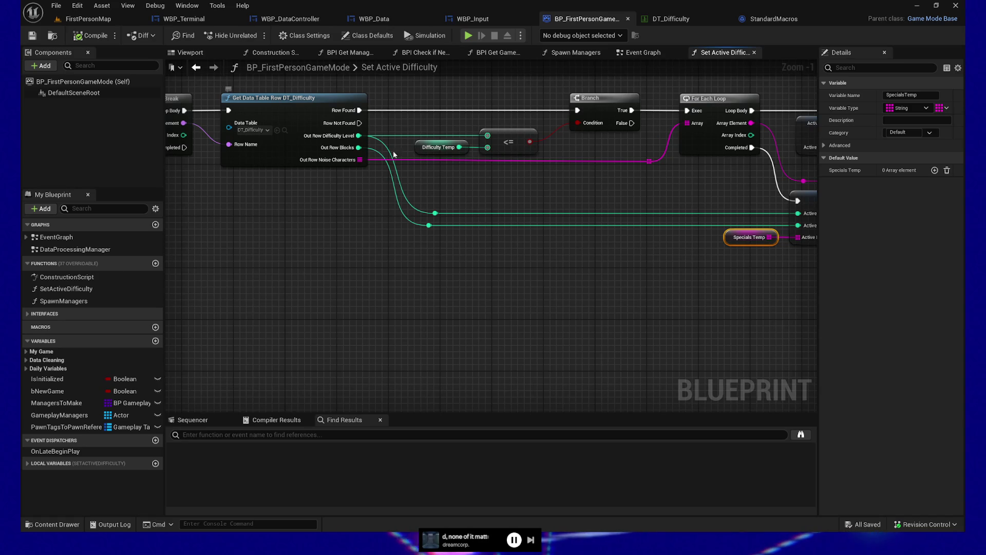
pyautogui.moveTo(497, 223); pyautogui.dragTo(428, 219)
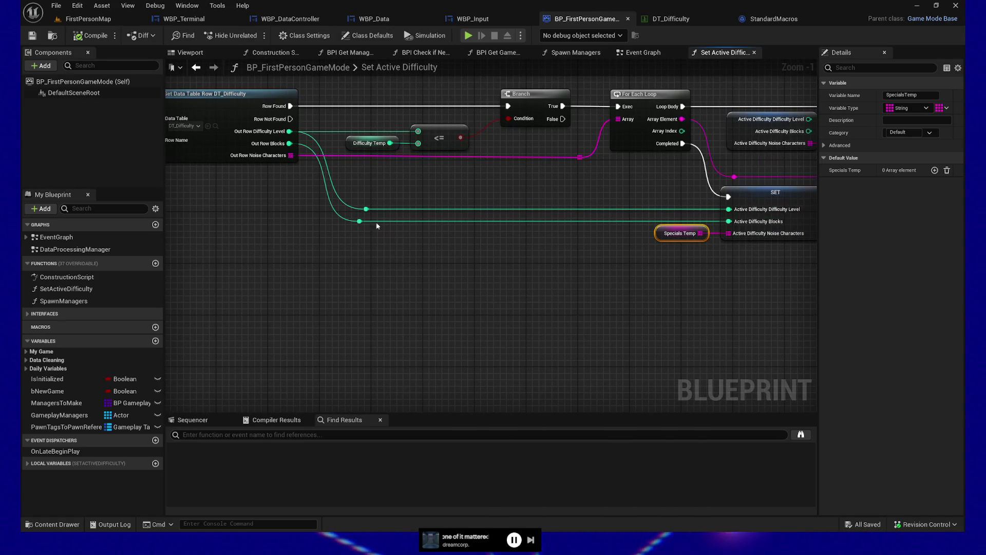
pyautogui.moveTo(372, 251)
pyautogui.mouseDown()
pyautogui.moveTo(539, 273)
pyautogui.moveTo(253, 270)
pyautogui.moveTo(359, 284)
pyautogui.mouseUp()
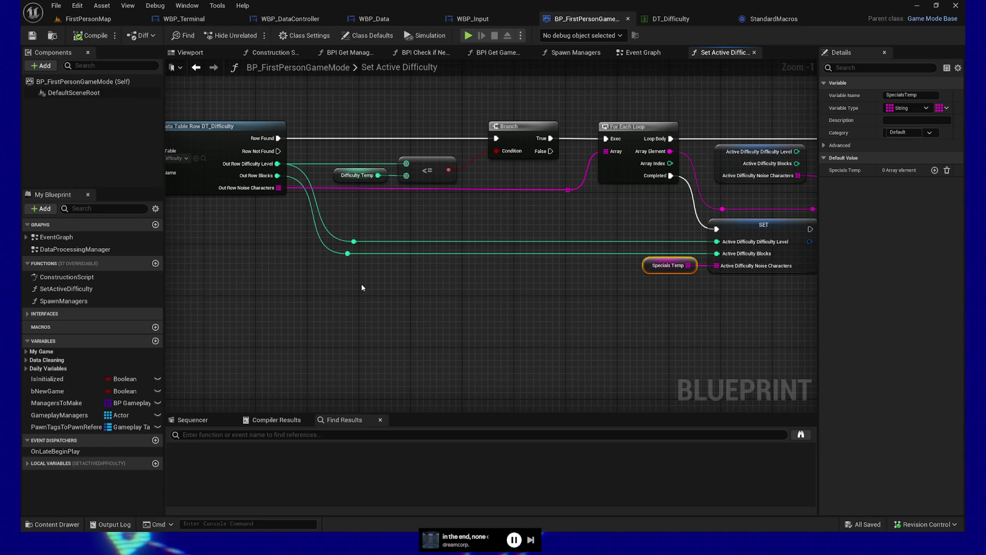
pyautogui.scroll(-2, 246, 294)
pyautogui.moveTo(247, 293)
pyautogui.mouseDown()
pyautogui.moveTo(584, 286)
pyautogui.moveTo(613, 294)
pyautogui.mouseUp()
pyautogui.moveTo(175, 149)
pyautogui.mouseDown()
pyautogui.moveTo(285, 156)
pyautogui.moveTo(284, 240)
pyautogui.moveTo(309, 250)
pyautogui.moveTo(273, 249)
pyautogui.mouseUp()
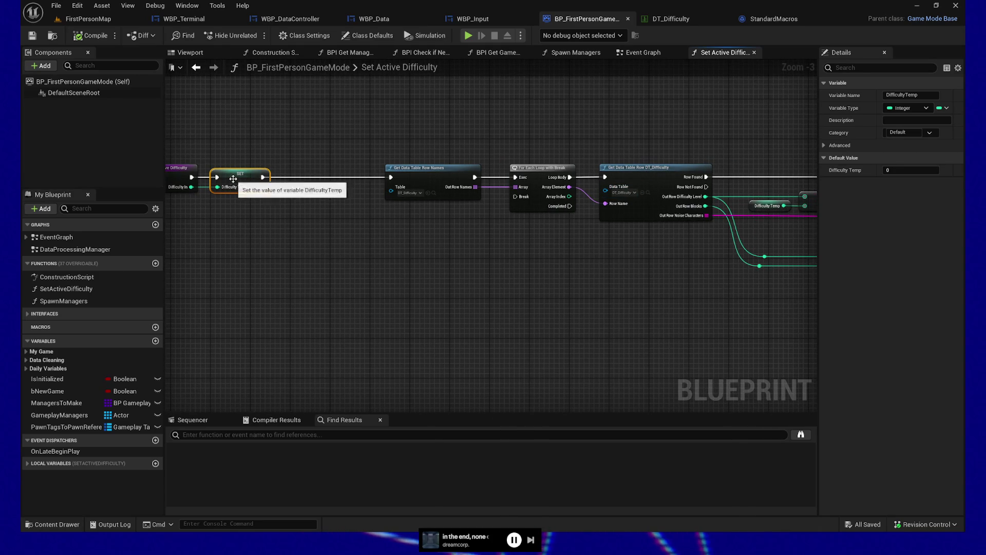
# - Drag a DifficultyTemp getter from Local Variables into the empty area below the data-table nodes
pyautogui.moveTo(239, 138); pyautogui.dragTo(236, 241)
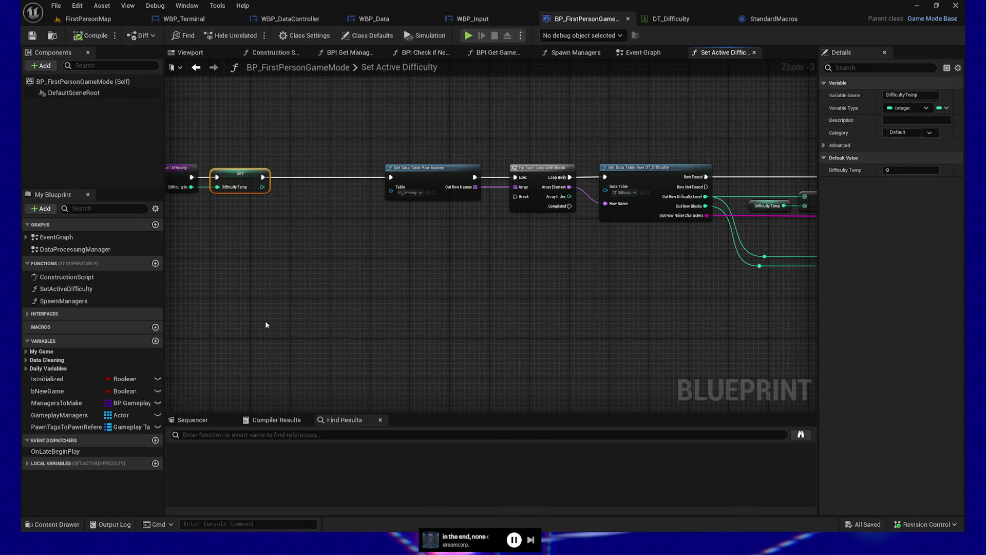
pyautogui.click(54, 464)
pyautogui.moveTo(49, 480)
pyautogui.mouseDown()
pyautogui.moveTo(255, 292)
pyautogui.moveTo(298, 345)
pyautogui.mouseUp()
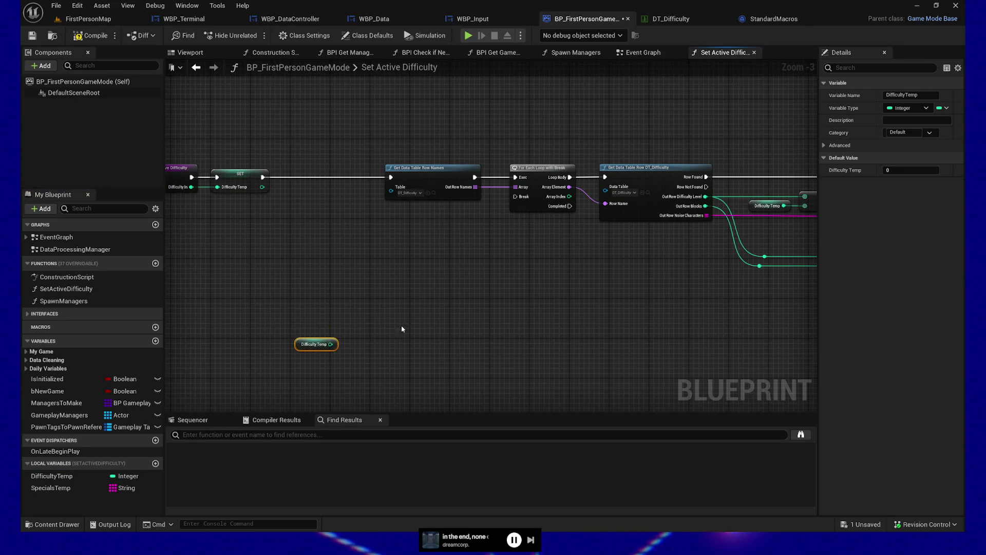
pyautogui.moveTo(524, 325)
pyautogui.mouseDown()
pyautogui.moveTo(475, 306)
pyautogui.moveTo(216, 285)
pyautogui.mouseUp()
# - Select the SET Active Difficulty node, paste a copy, then delete the pasted copy
pyautogui.moveTo(649, 320); pyautogui.dragTo(549, 310)
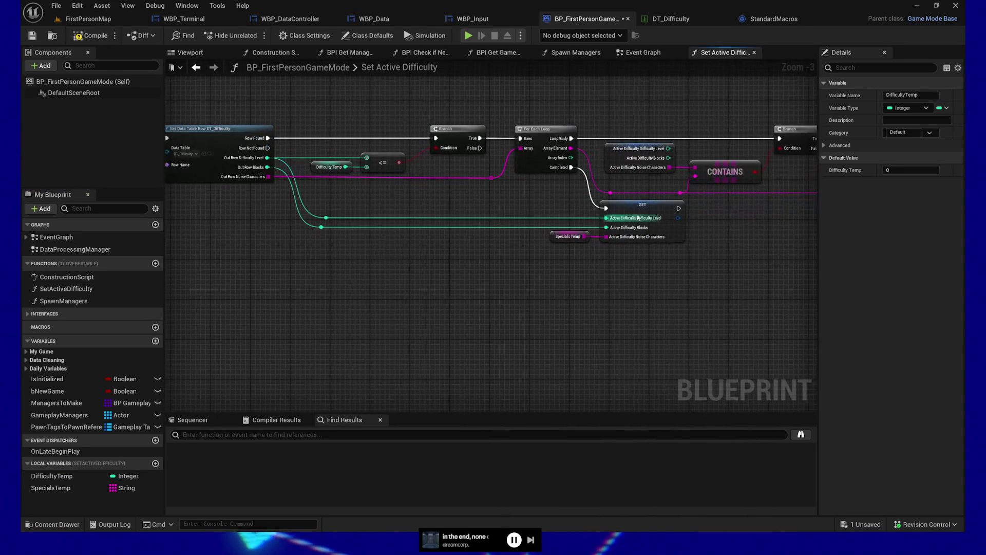
pyautogui.click(668, 211)
pyautogui.moveTo(477, 257)
pyautogui.mouseDown()
pyautogui.moveTo(356, 297)
pyautogui.moveTo(407, 246)
pyautogui.mouseUp()
pyautogui.hotkey('ctrl', 'v')
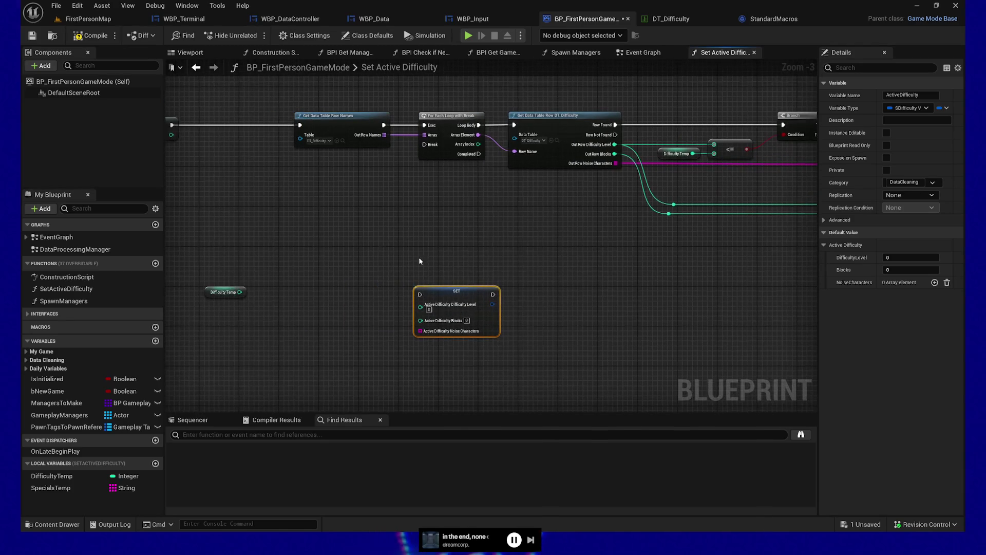
pyautogui.press('Delete')
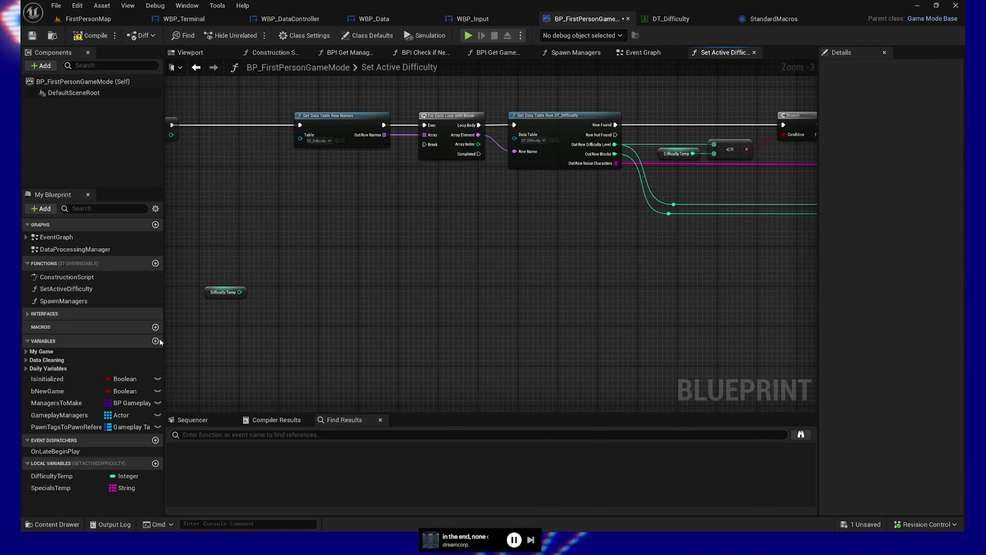
# - Drag an ActiveDifficulty getter from Data Cleaning and add a Set members in SDifficultyVariables node
pyautogui.click(27, 360)
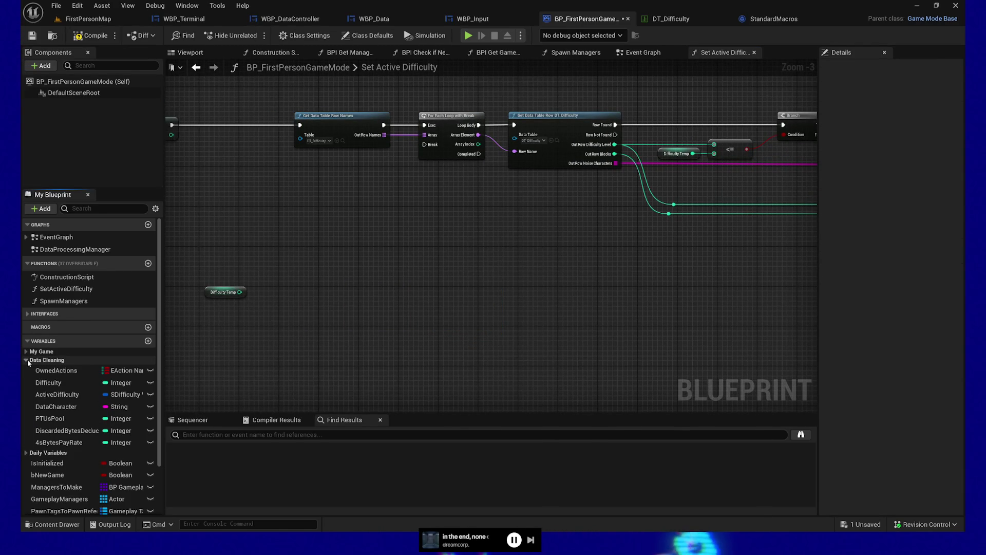
pyautogui.moveTo(58, 394)
pyautogui.mouseDown()
pyautogui.moveTo(263, 329)
pyautogui.moveTo(319, 332)
pyautogui.moveTo(340, 304)
pyautogui.mouseUp()
pyautogui.write('setmemb')
pyautogui.click(396, 341)
# - Arrange the struct nodes and expose the DifficultyLevel, Blocks and NoiseCharacters pins
pyautogui.moveTo(395, 319); pyautogui.dragTo(396, 323)
pyautogui.moveTo(253, 299); pyautogui.dragTo(234, 326)
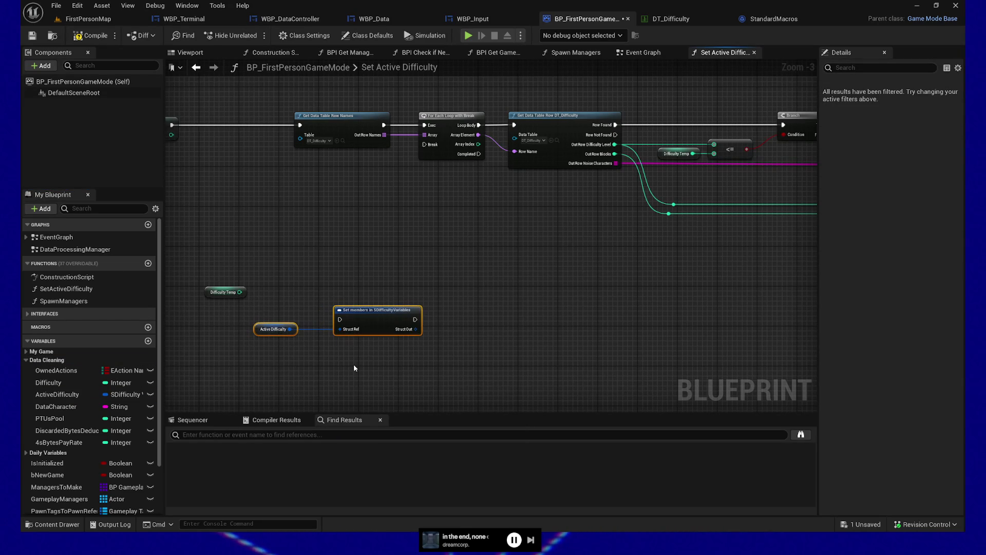
pyautogui.click(293, 330)
pyautogui.moveTo(300, 330); pyautogui.dragTo(321, 329)
pyautogui.click(359, 314)
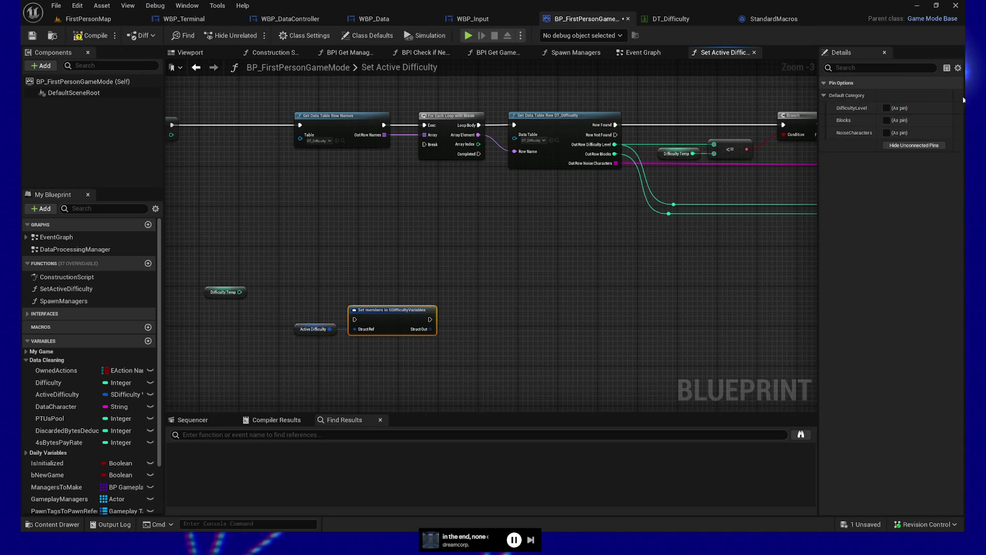
pyautogui.click(886, 108)
pyautogui.click(887, 120)
pyautogui.click(887, 132)
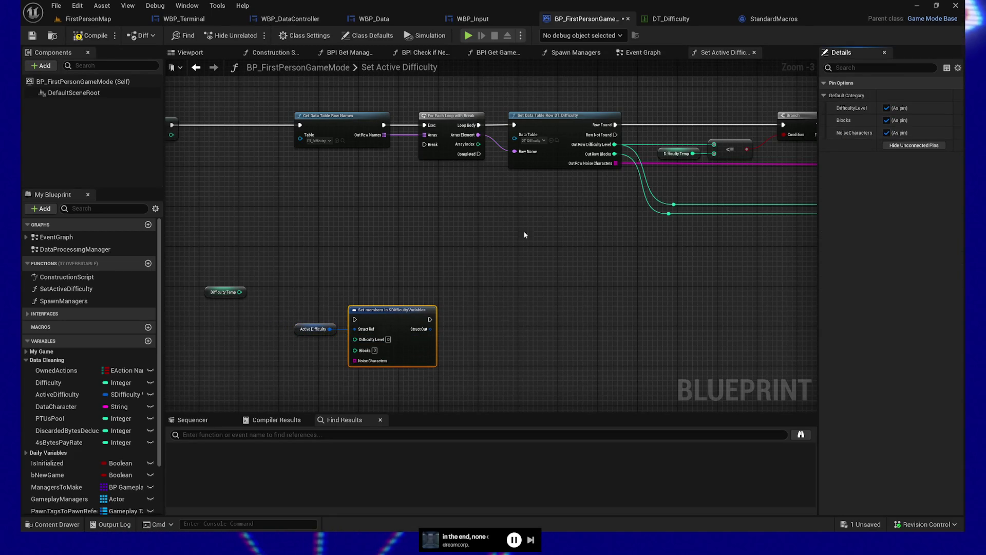
pyautogui.moveTo(286, 337); pyautogui.dragTo(416, 256)
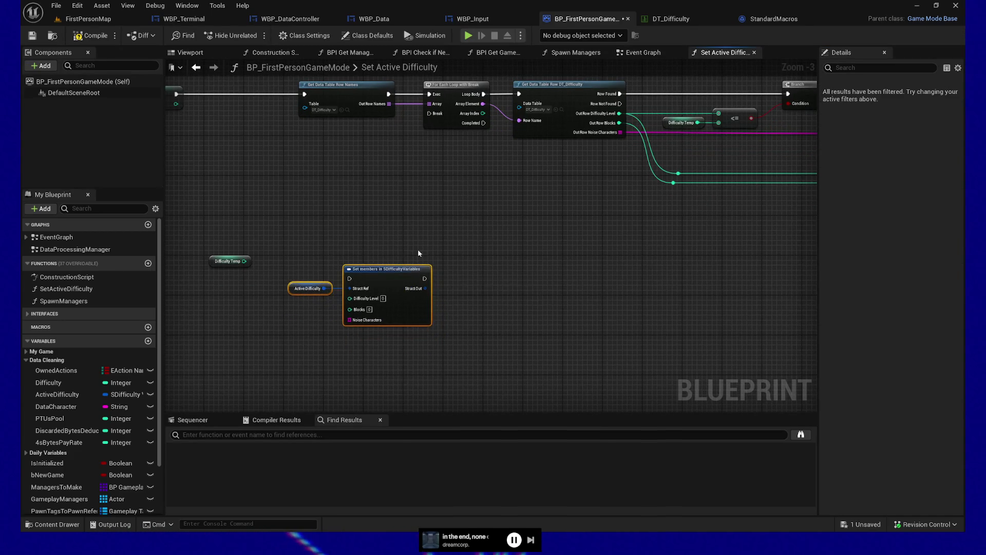
pyautogui.scroll(2, 415, 257)
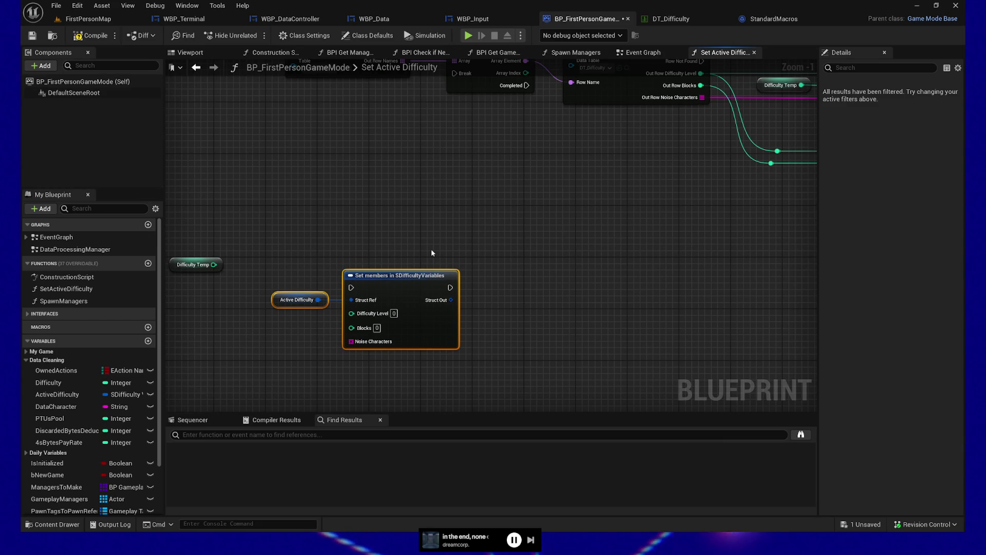
# - Move the Difficulty Temp getter next to the Active Difficulty node
pyautogui.moveTo(422, 246); pyautogui.dragTo(410, 213)
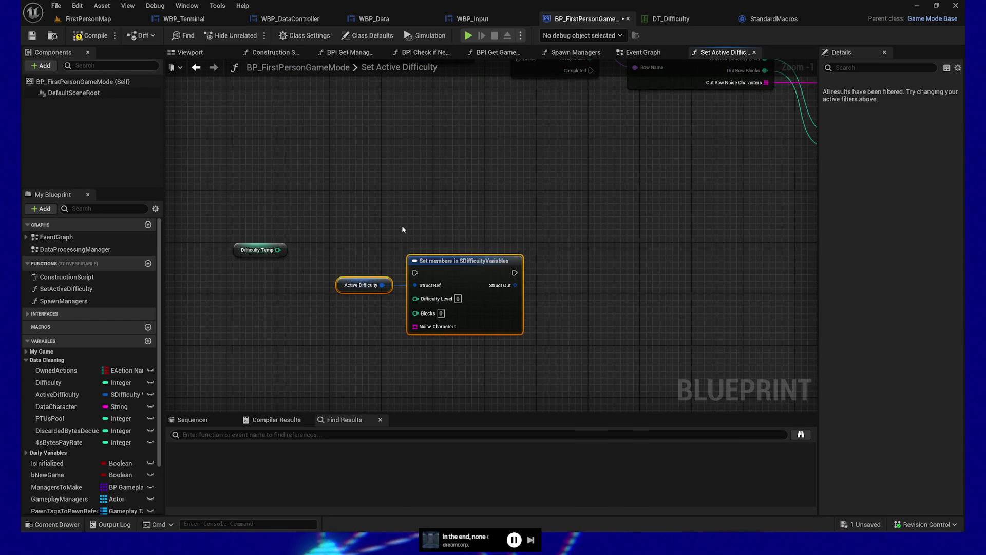
pyautogui.moveTo(348, 229); pyautogui.dragTo(574, 354)
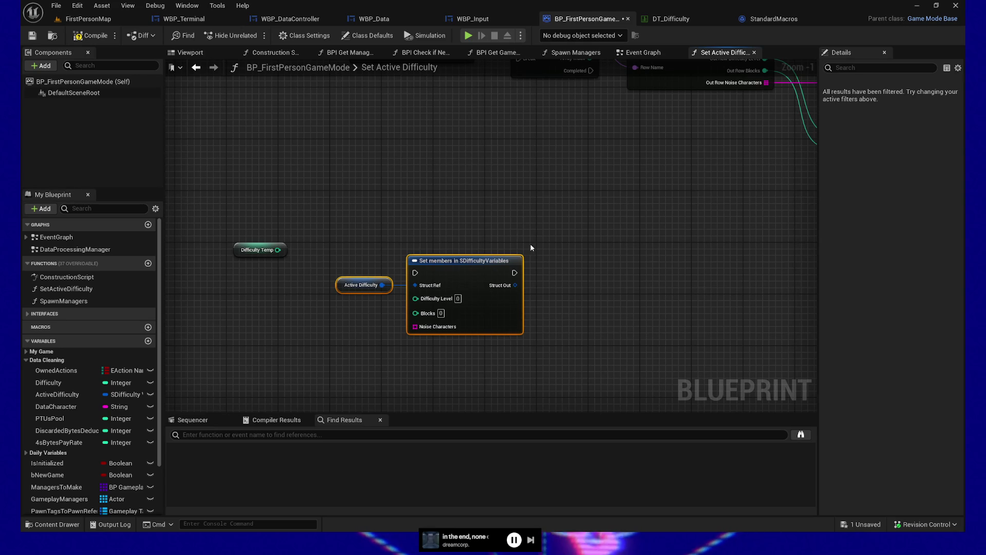
pyautogui.moveTo(438, 220); pyautogui.dragTo(443, 199)
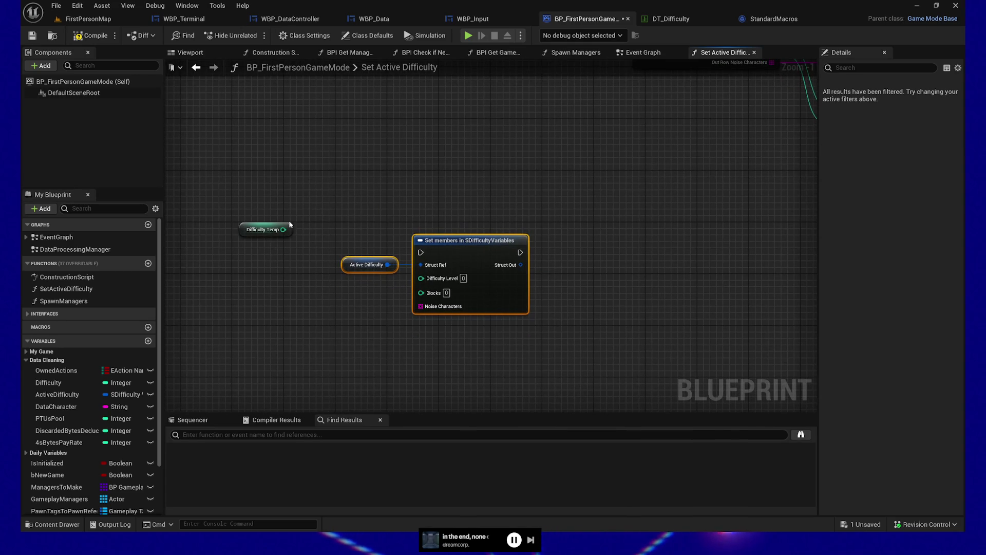
pyautogui.click(272, 232)
pyautogui.moveTo(246, 232)
pyautogui.mouseDown()
pyautogui.moveTo(344, 285)
pyautogui.moveTo(408, 294)
pyautogui.moveTo(434, 280)
pyautogui.mouseUp()
# - Select the SET DifficultyTemp node at the function start and center the view on it
pyautogui.moveTo(433, 245)
pyautogui.mouseDown()
pyautogui.moveTo(418, 359)
pyautogui.moveTo(434, 265)
pyautogui.moveTo(407, 191)
pyautogui.mouseUp()
pyautogui.click(506, 183)
pyautogui.moveTo(525, 249)
pyautogui.mouseDown()
pyautogui.moveTo(568, 258)
pyautogui.moveTo(545, 307)
pyautogui.moveTo(179, 321)
pyautogui.mouseUp()
pyautogui.press('f')
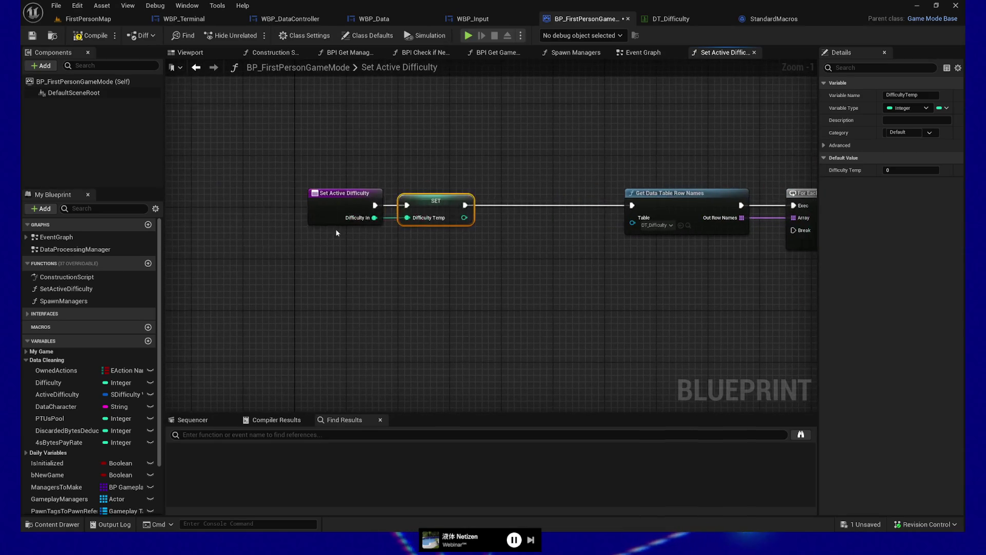
# - Add a Difficulty In getter node to the Set Active Difficulty graph
pyautogui.click(342, 198)
pyautogui.rightClick(434, 268)
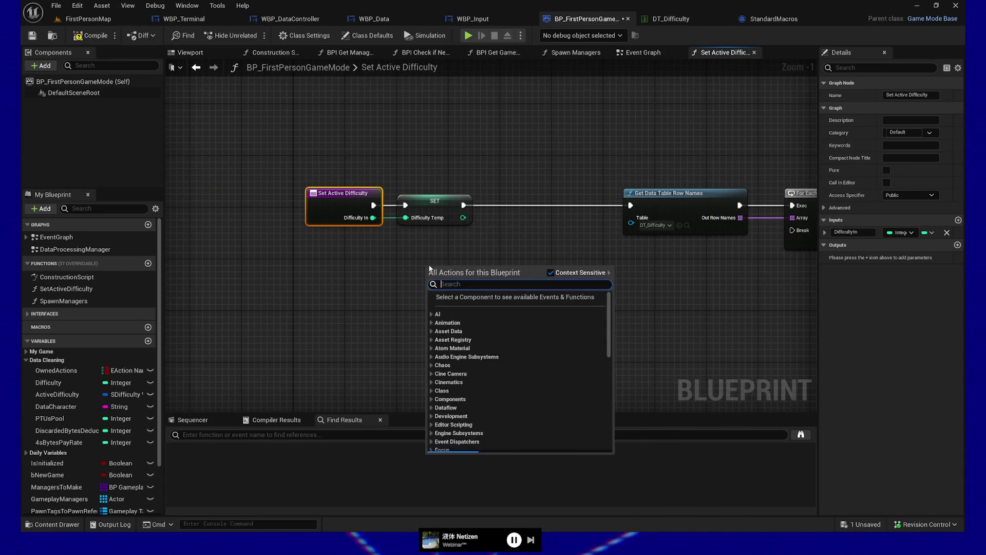
pyautogui.write('get difficulty')
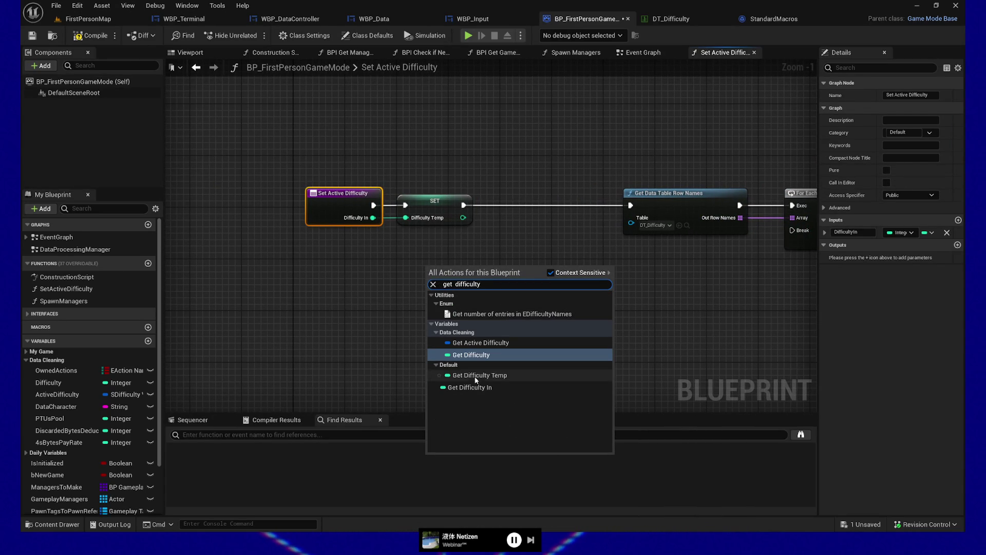
pyautogui.click(476, 388)
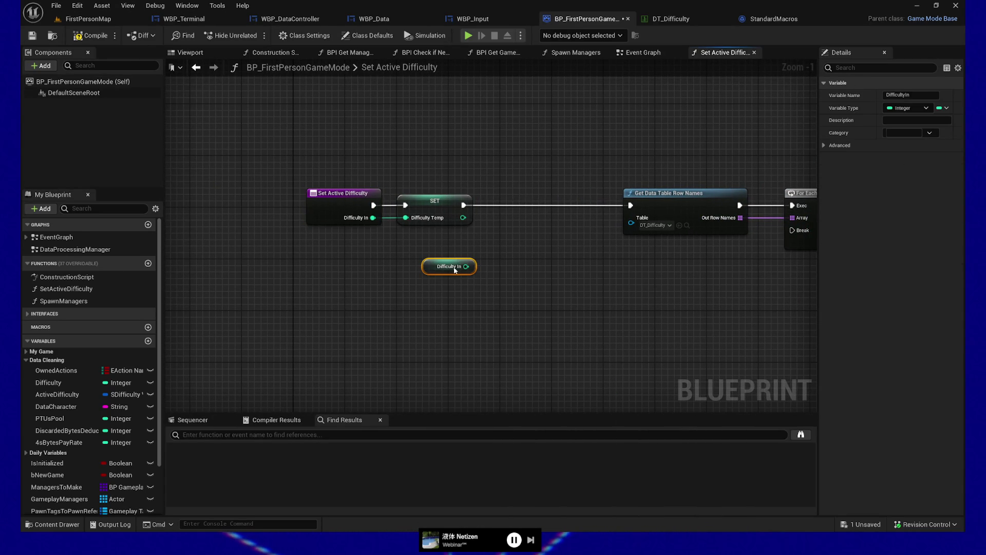
# - Remove the SET DifficultyTemp node and the DifficultyTemp local, linking entry to Get Data Table Row Names
pyautogui.click(437, 203)
pyautogui.press('Delete')
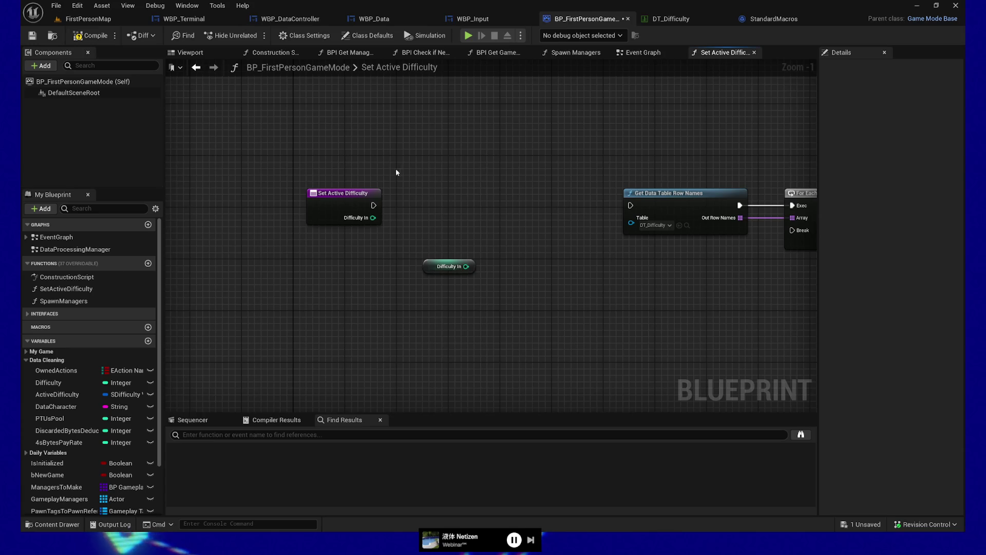
pyautogui.moveTo(369, 206)
pyautogui.mouseDown()
pyautogui.moveTo(670, 205)
pyautogui.moveTo(631, 206)
pyautogui.mouseUp()
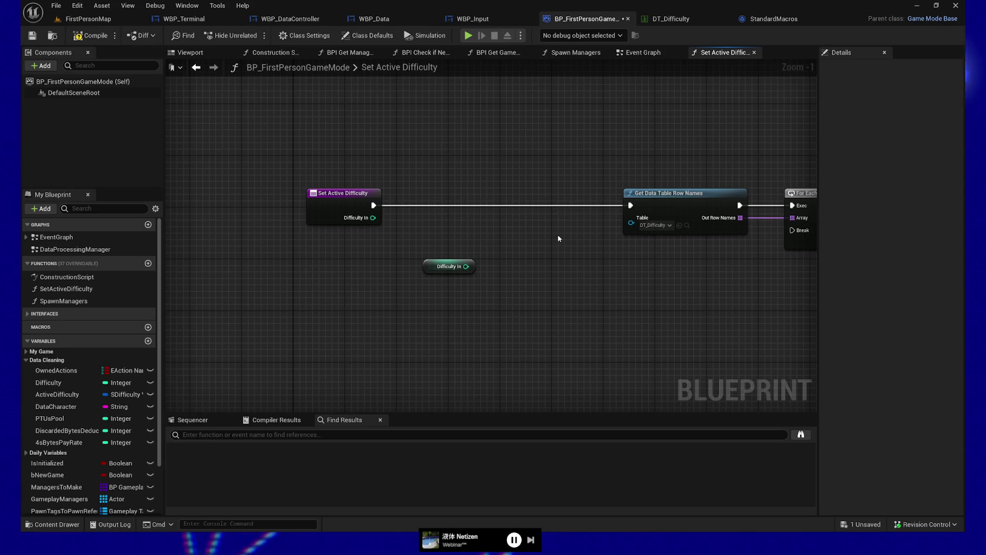
pyautogui.scroll(-3, 91, 437)
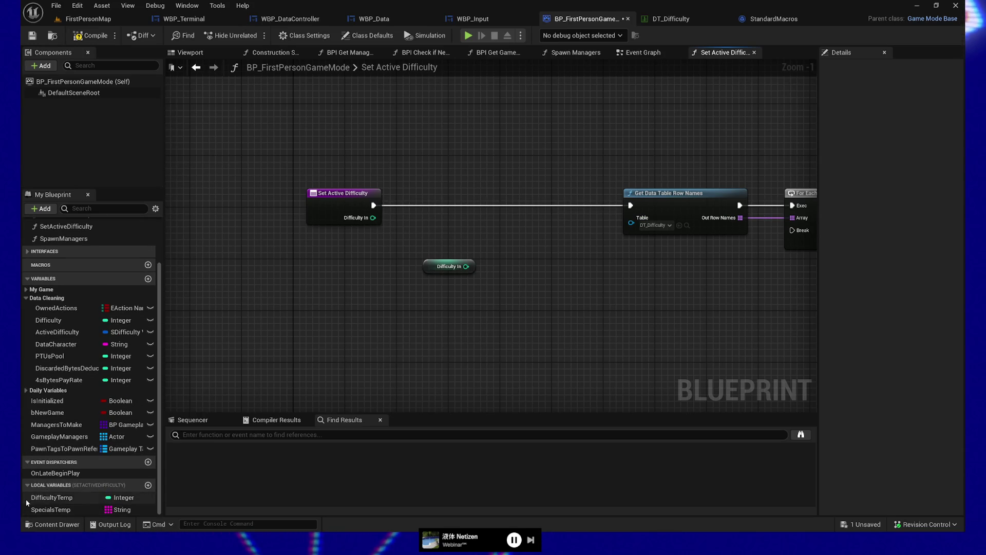
pyautogui.rightClick(66, 499)
pyautogui.click(98, 487)
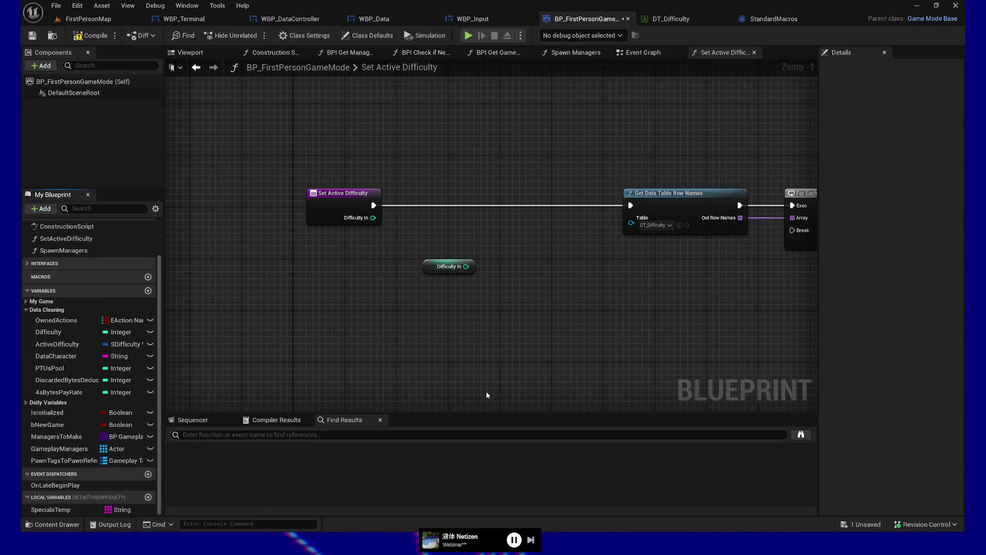
# - Move the Difficulty In getter and wire it into the <= comparison
pyautogui.click(449, 266)
pyautogui.moveTo(449, 266); pyautogui.dragTo(611, 304)
pyautogui.moveTo(710, 292); pyautogui.dragTo(275, 277)
pyautogui.moveTo(199, 289)
pyautogui.mouseDown()
pyautogui.moveTo(677, 231)
pyautogui.moveTo(741, 234)
pyautogui.mouseUp()
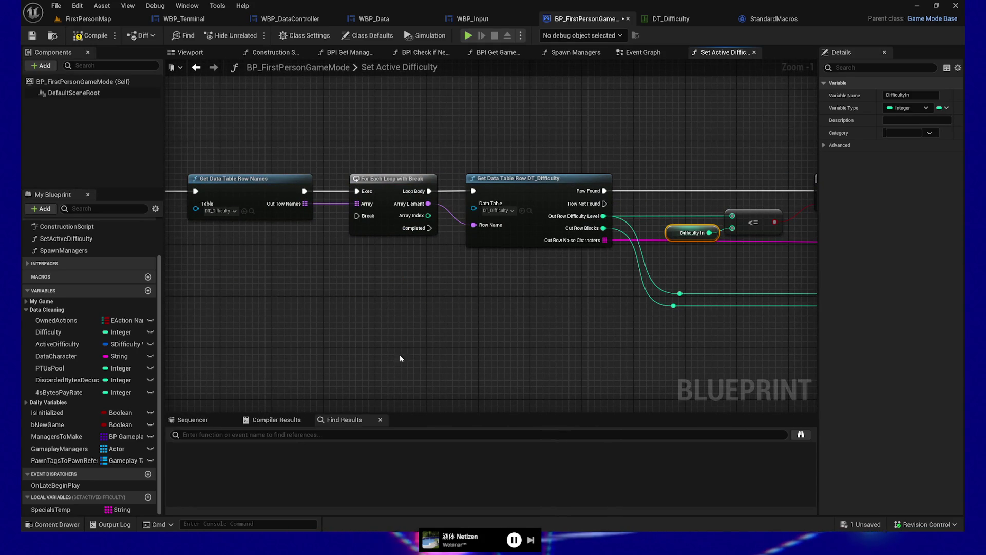
pyautogui.moveTo(427, 343); pyautogui.dragTo(594, 260)
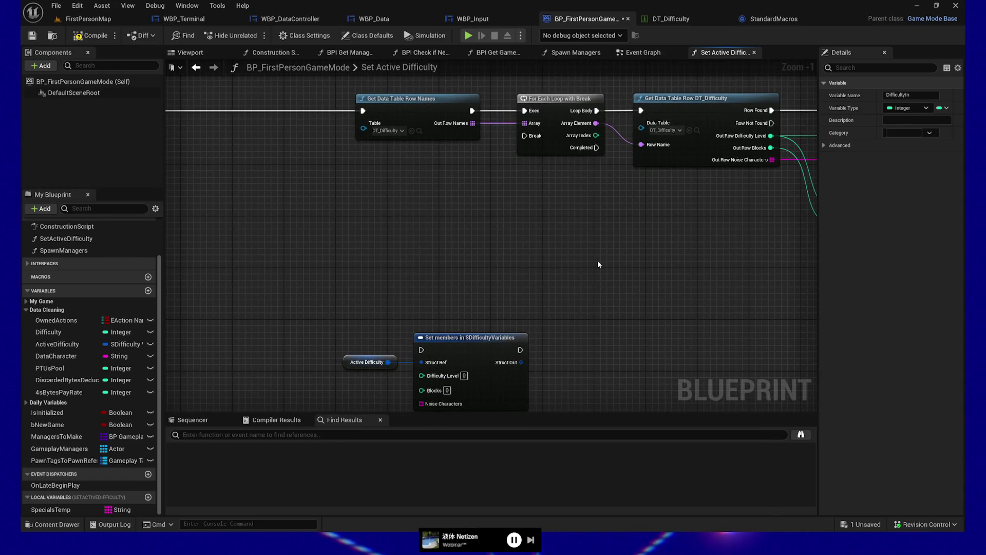
# - Connect Difficulty In to Set members' Difficulty Level and move that group right
pyautogui.moveTo(436, 209)
pyautogui.mouseDown()
pyautogui.moveTo(612, 92)
pyautogui.moveTo(471, 117)
pyautogui.mouseUp()
pyautogui.moveTo(709, 150)
pyautogui.mouseDown()
pyautogui.moveTo(489, 260)
pyautogui.moveTo(577, 216)
pyautogui.mouseUp()
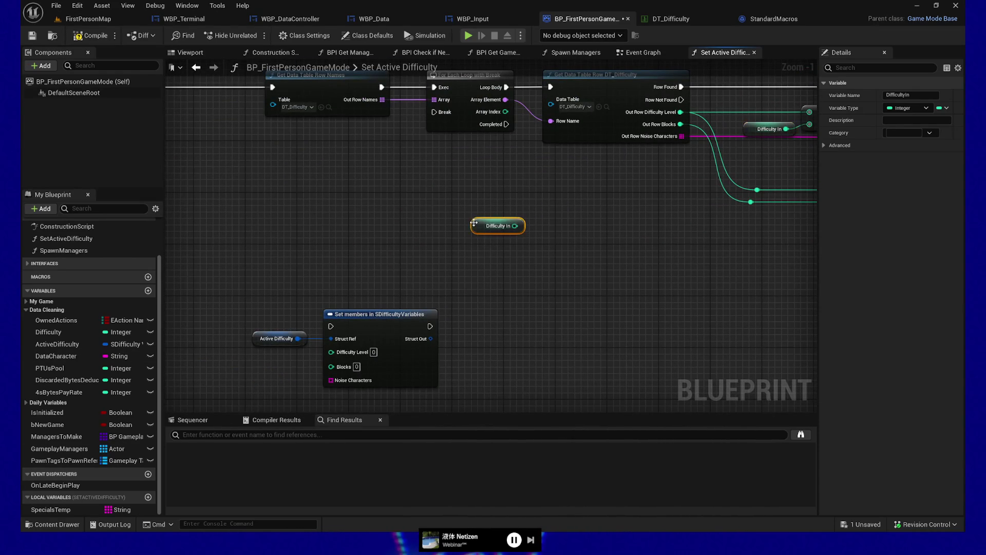
pyautogui.moveTo(477, 225)
pyautogui.mouseDown()
pyautogui.moveTo(257, 355)
pyautogui.moveTo(333, 353)
pyautogui.mouseUp()
pyautogui.moveTo(243, 306); pyautogui.dragTo(442, 376)
pyautogui.moveTo(566, 359); pyautogui.dragTo(556, 335)
pyautogui.keyDown('ctrl'); pyautogui.click(370, 328); pyautogui.keyUp('ctrl')
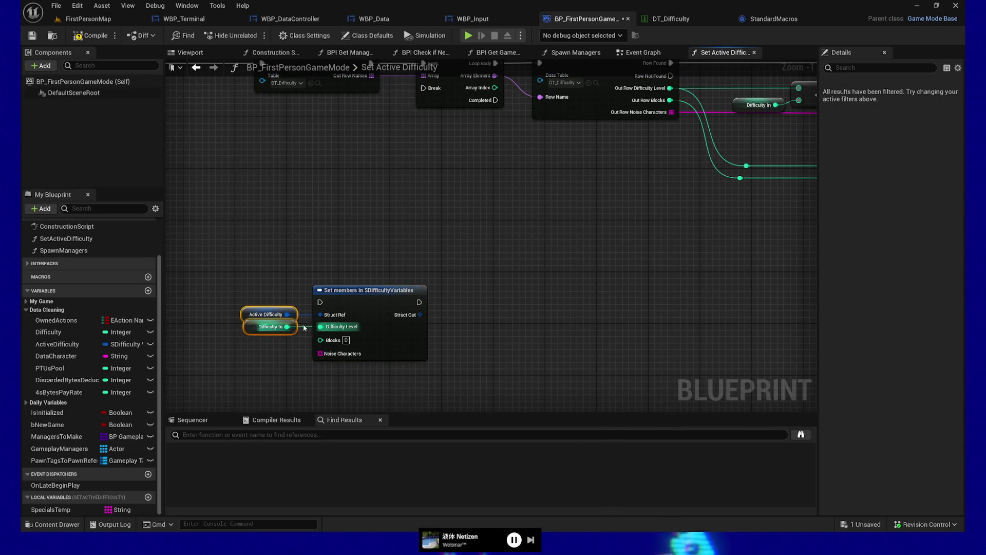
pyautogui.keyDown('ctrl'); pyautogui.click(370, 290); pyautogui.keyUp('ctrl')
pyautogui.moveTo(370, 291); pyautogui.dragTo(507, 313)
# - Duplicate the three data-table loop nodes and rearrange the Set members group
pyautogui.moveTo(473, 239); pyautogui.dragTo(449, 320)
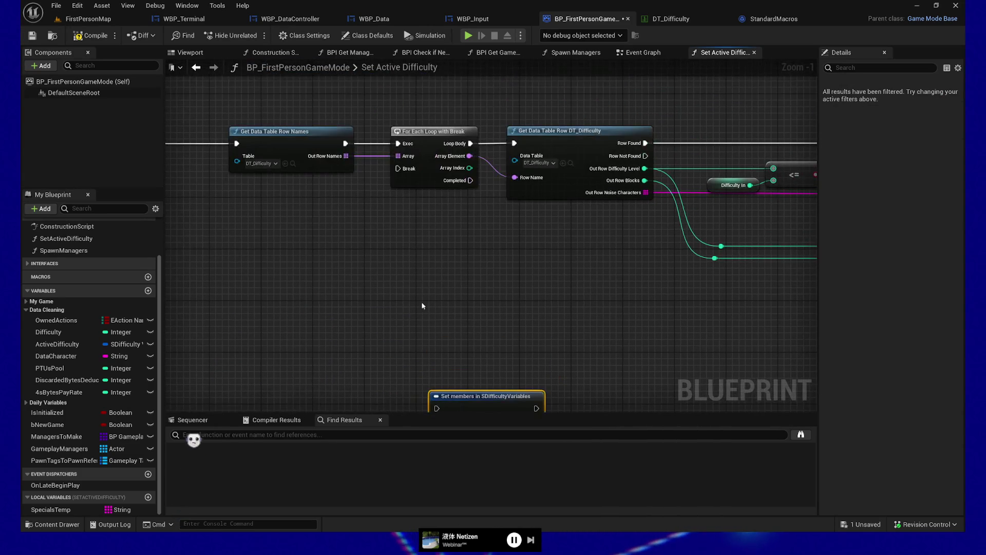
pyautogui.moveTo(271, 104); pyautogui.dragTo(627, 200)
pyautogui.hotkey('ctrl', 'c')
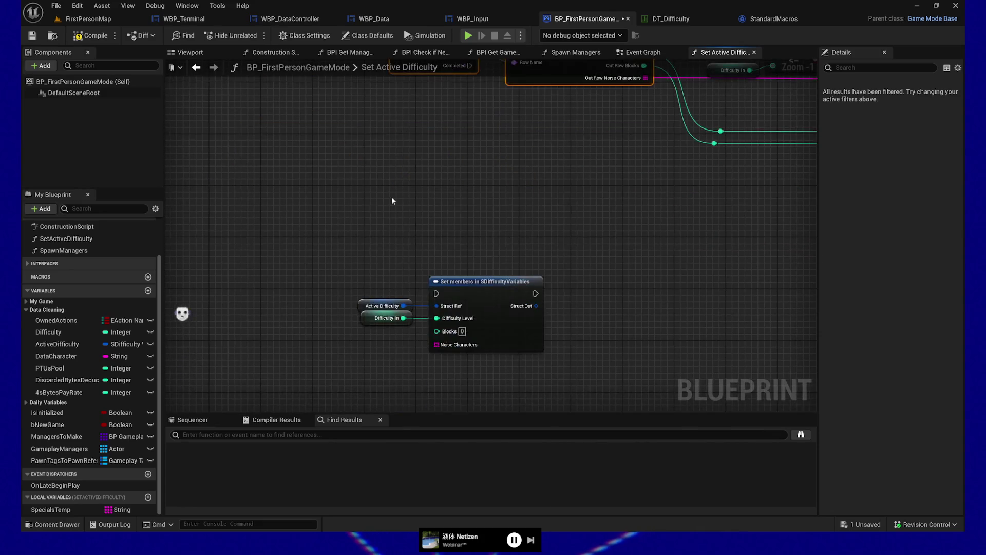
pyautogui.hotkey('ctrl', 'v')
pyautogui.moveTo(475, 197); pyautogui.dragTo(399, 190)
pyautogui.moveTo(293, 293); pyautogui.dragTo(555, 375)
pyautogui.moveTo(514, 319)
pyautogui.mouseDown()
pyautogui.moveTo(645, 360)
pyautogui.moveTo(567, 296)
pyautogui.moveTo(418, 296)
pyautogui.mouseUp()
pyautogui.moveTo(447, 332)
pyautogui.mouseDown()
pyautogui.moveTo(469, 285)
pyautogui.moveTo(447, 340)
pyautogui.moveTo(427, 338)
pyautogui.mouseUp()
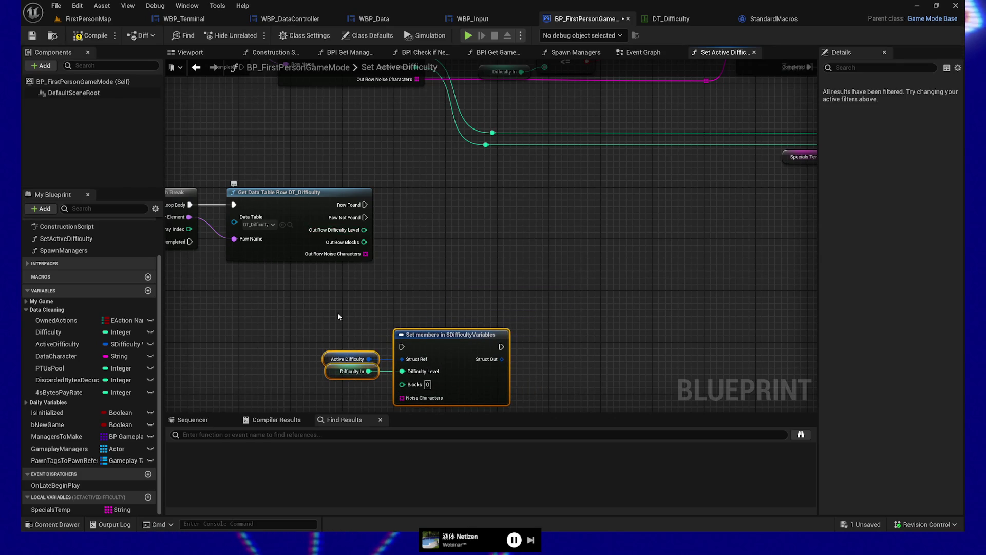
# - Paste a second Difficulty In getter beside the copied loop and pull a wire from it
pyautogui.moveTo(339, 388); pyautogui.dragTo(393, 375)
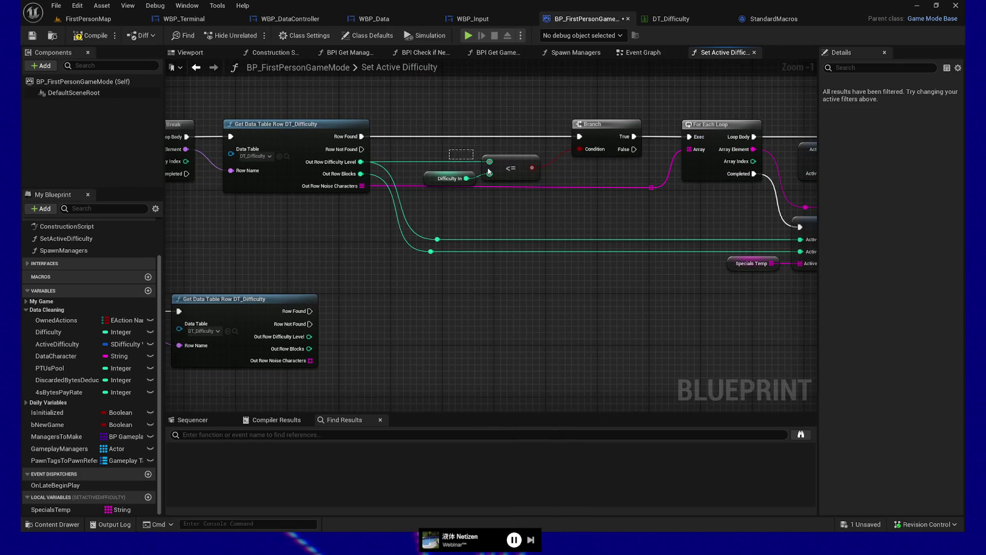
pyautogui.moveTo(459, 191); pyautogui.dragTo(458, 194)
pyautogui.moveTo(431, 304); pyautogui.dragTo(494, 200)
pyautogui.hotkey('ctrl', 'c')
pyautogui.hotkey('ctrl', 'v')
pyautogui.moveTo(444, 261)
pyautogui.mouseDown()
pyautogui.moveTo(438, 268)
pyautogui.moveTo(521, 263)
pyautogui.mouseUp()
# - Add an Equal node comparing Out Row Difficulty Level, and connect Row Found to a Branch
pyautogui.write('=')
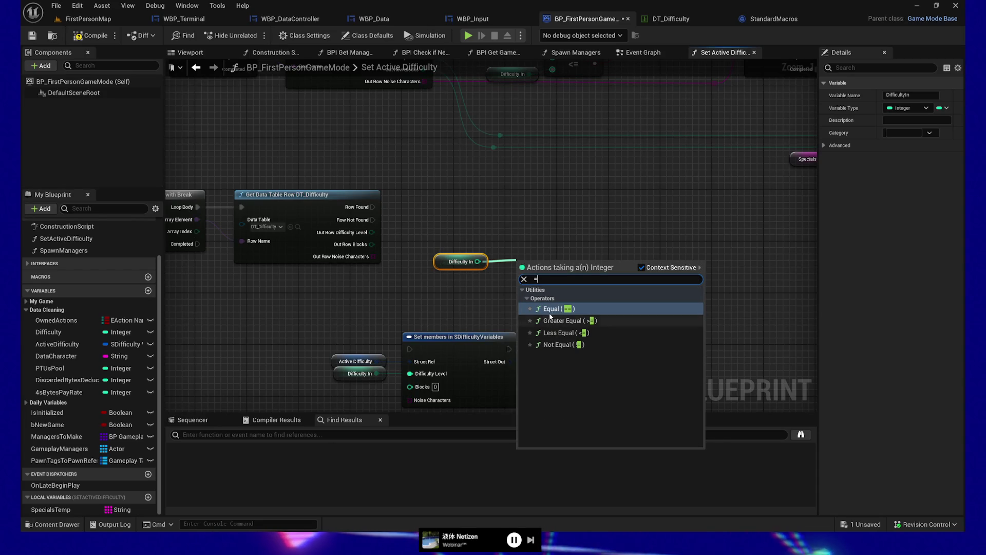
pyautogui.press('Return')
pyautogui.moveTo(371, 233); pyautogui.dragTo(520, 274)
pyautogui.moveTo(543, 265)
pyautogui.mouseDown()
pyautogui.moveTo(538, 240)
pyautogui.moveTo(586, 238)
pyautogui.mouseUp()
pyautogui.moveTo(373, 206)
pyautogui.mouseDown()
pyautogui.moveTo(584, 226)
pyautogui.moveTo(599, 198)
pyautogui.mouseUp()
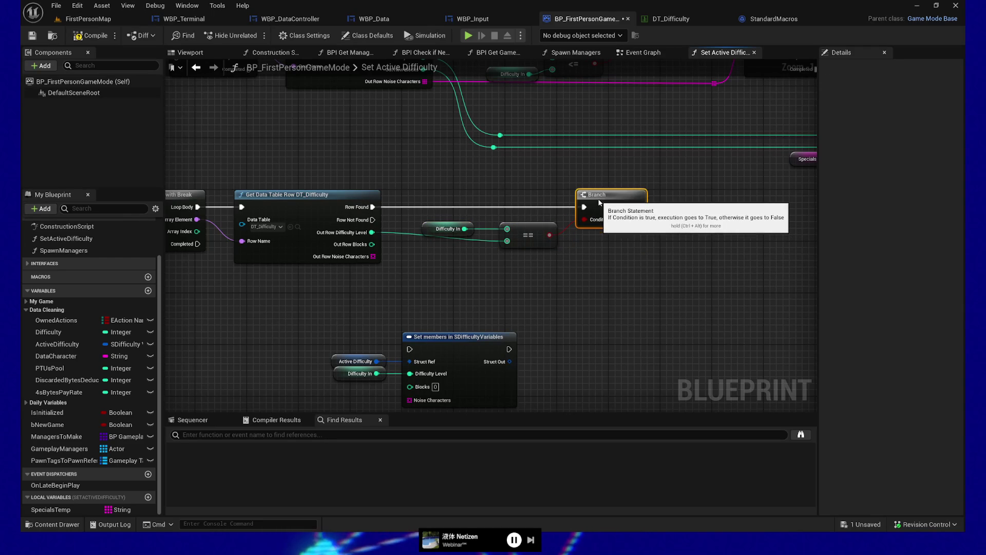
# - Reposition the Equal comparison and Branch nodes in line with the second loop
pyautogui.moveTo(570, 267); pyautogui.dragTo(543, 265)
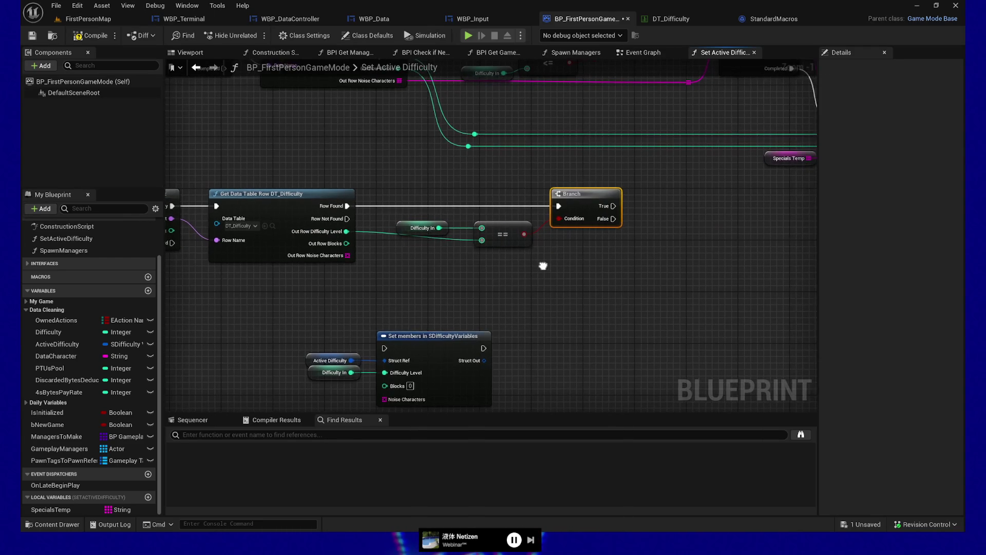
pyautogui.moveTo(651, 231); pyautogui.dragTo(542, 258)
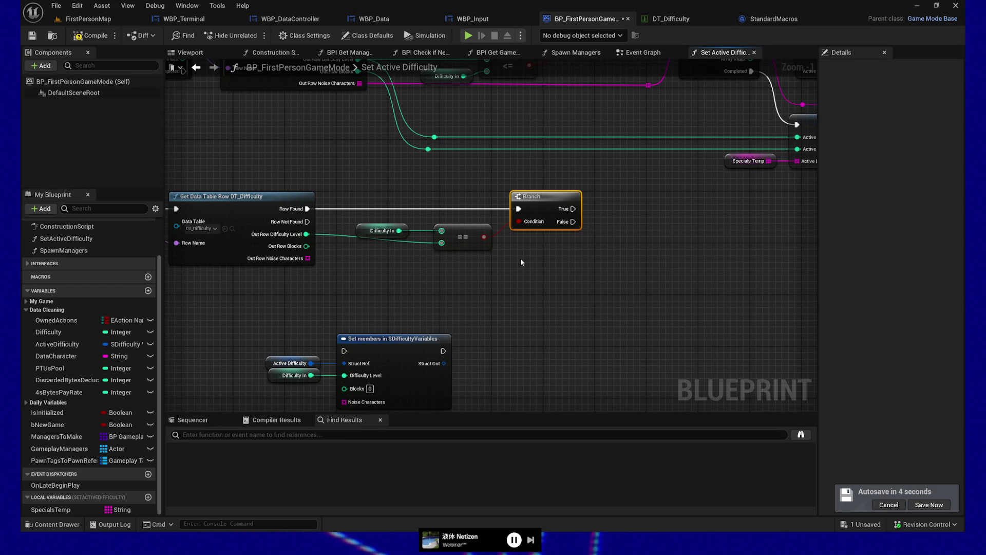
pyautogui.moveTo(521, 262); pyautogui.dragTo(548, 264)
pyautogui.moveTo(397, 213)
pyautogui.mouseDown()
pyautogui.moveTo(595, 274)
pyautogui.moveTo(597, 266)
pyautogui.mouseUp()
pyautogui.press('f')
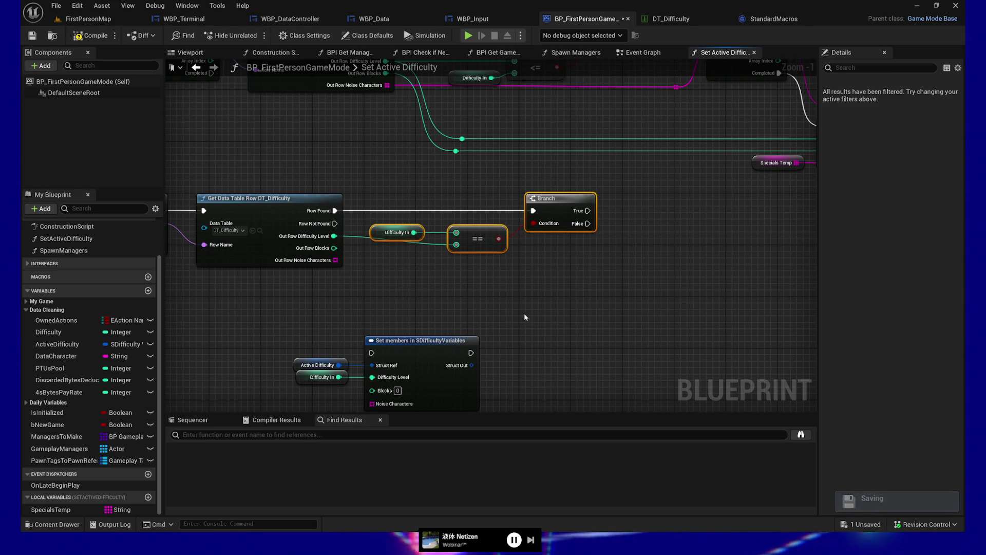
pyautogui.click(522, 196)
pyautogui.press('Left')
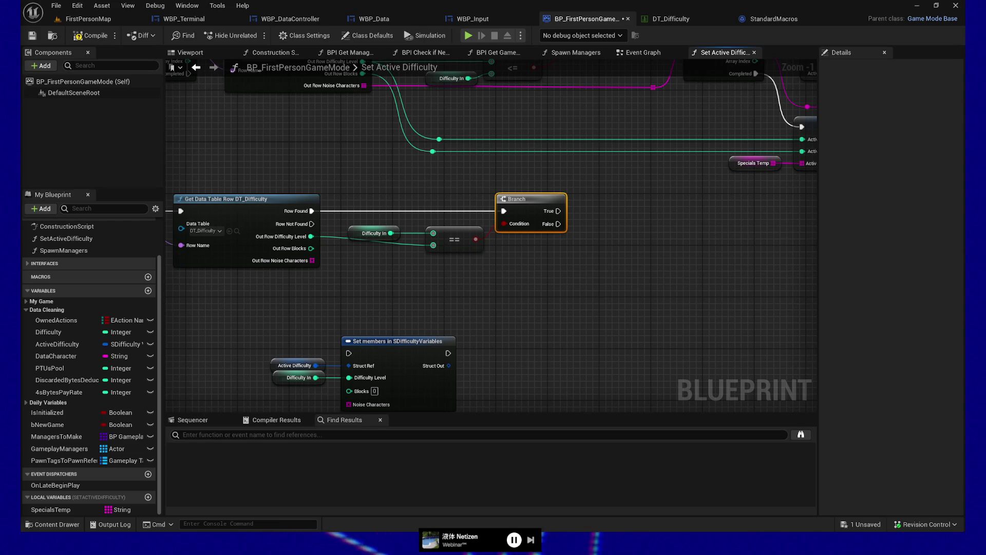
pyautogui.click(560, 281)
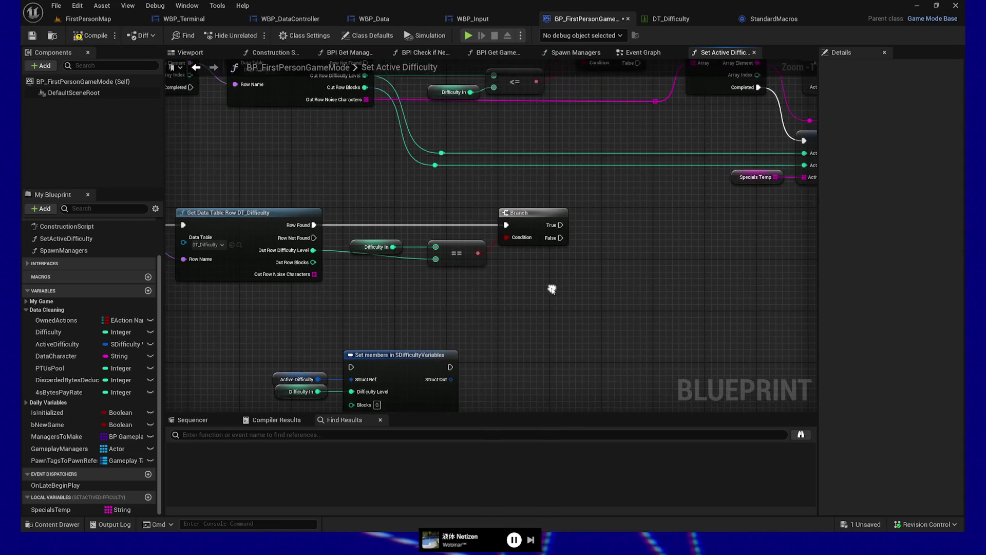
# - Add a reroute point on the Out Row Difficulty Level wire into the == node
pyautogui.doubleClick(407, 258)
pyautogui.moveTo(406, 258); pyautogui.dragTo(358, 256)
pyautogui.click(455, 250)
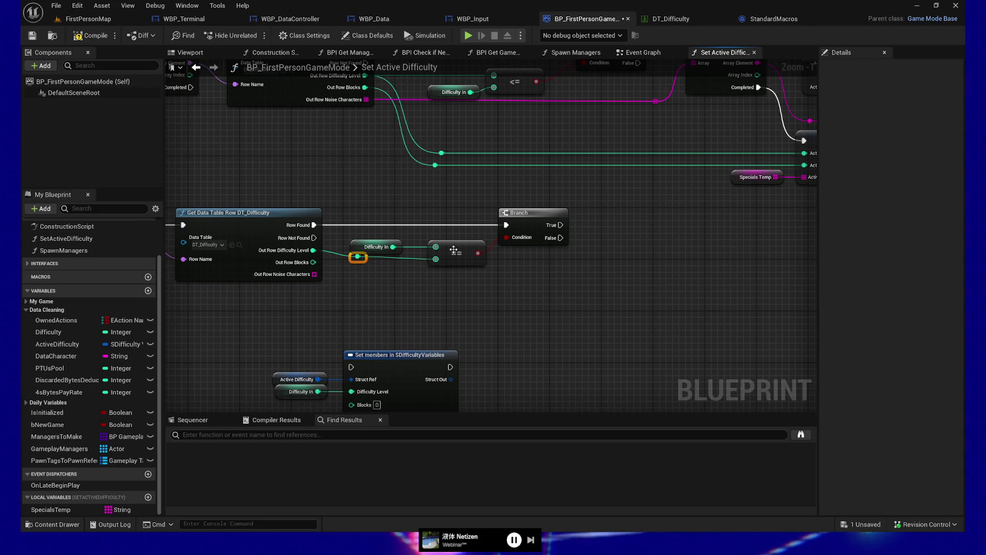
pyautogui.click(425, 286)
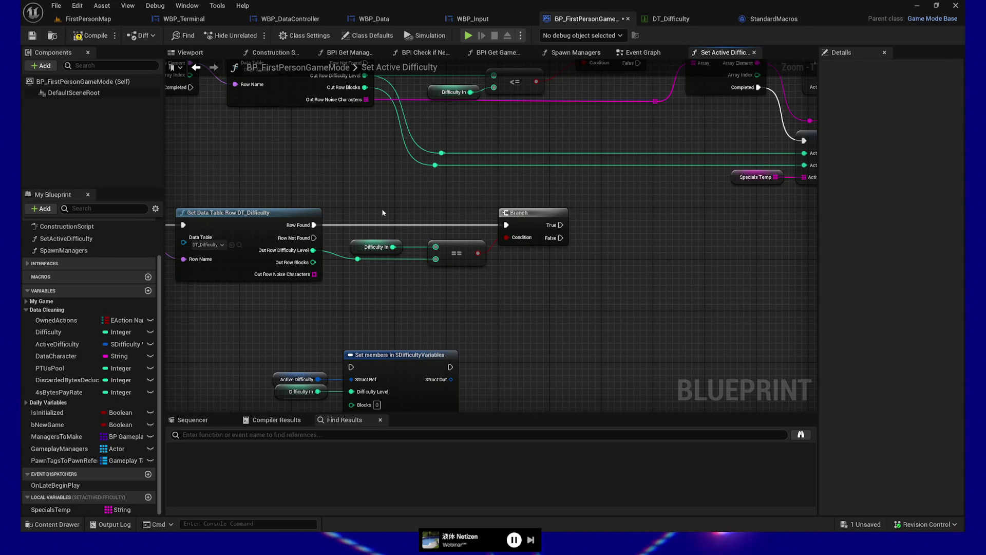
# - Align the Difficulty In getter, == node, Branch and reroute point by nudging them left
pyautogui.click(374, 247)
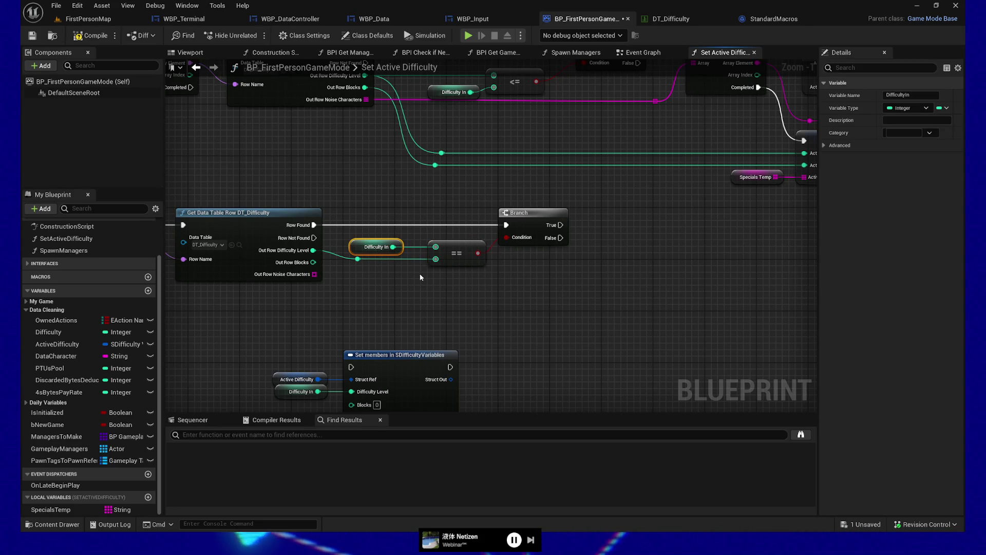
pyautogui.press('Right')
pyautogui.press('Right')
pyautogui.moveTo(395, 209); pyautogui.dragTo(531, 283)
pyautogui.press('Left')
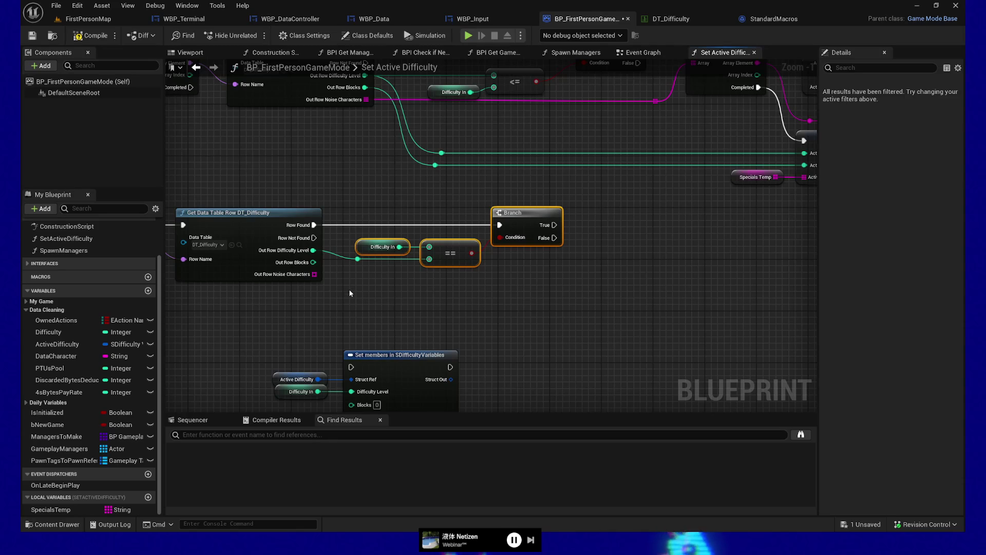
pyautogui.keyDown('ctrl'); pyautogui.click(358, 258); pyautogui.keyUp('ctrl')
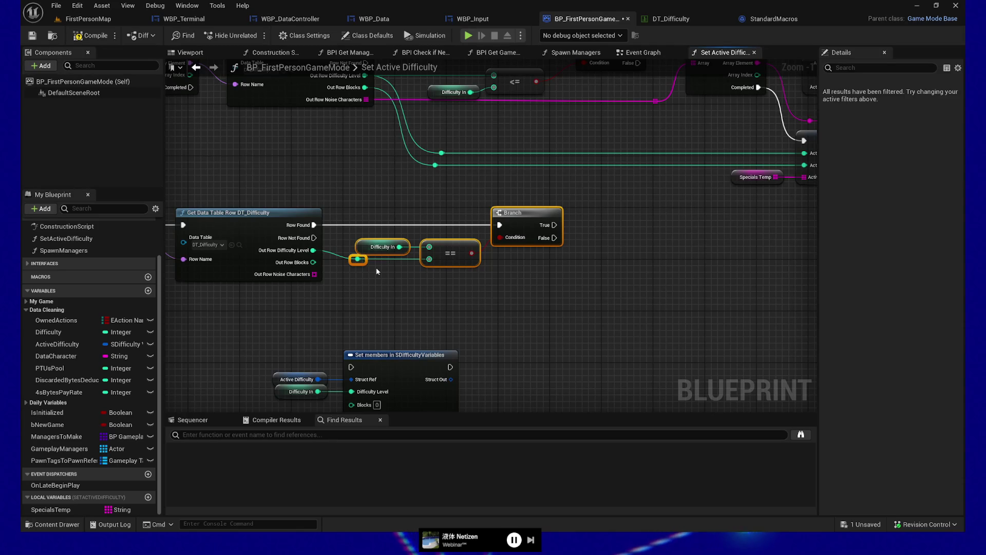
pyautogui.press('Left')
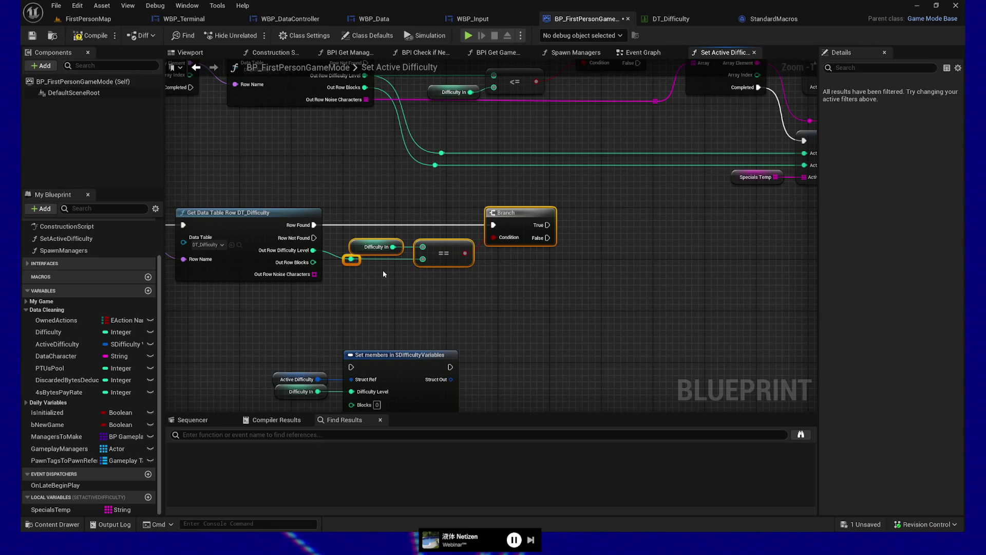
pyautogui.scroll(-3, 383, 274)
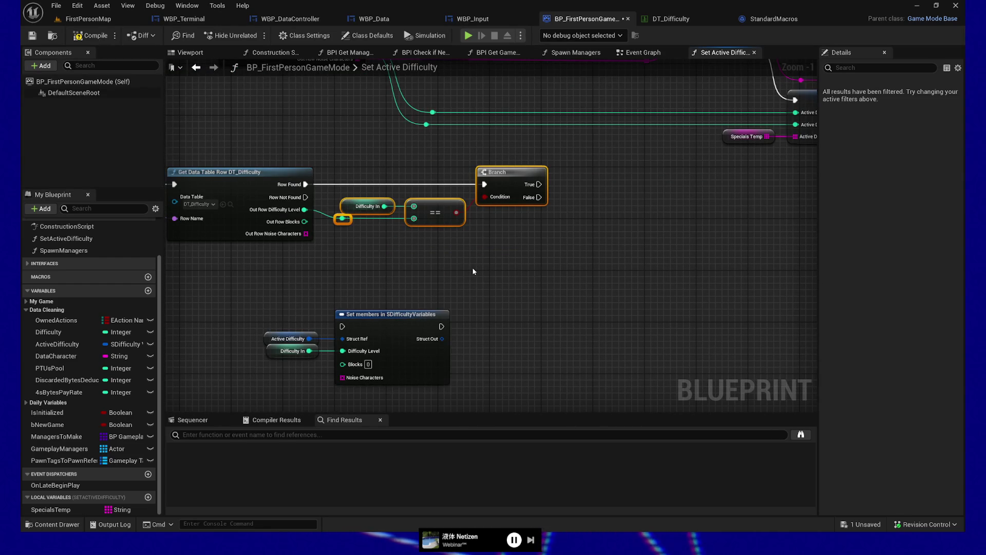
pyautogui.hscroll(1, 469, 272)
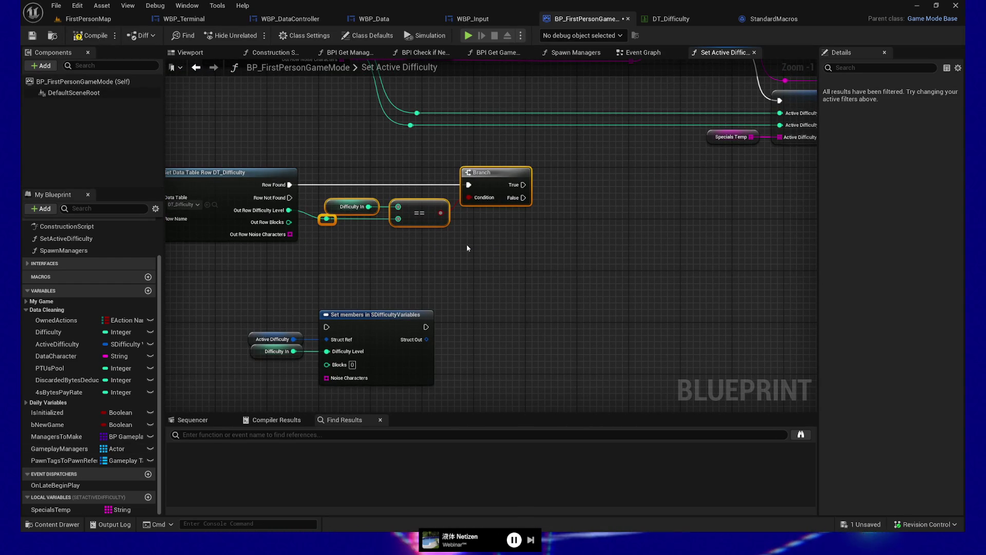
# - Create an Integer local variable named FoundBlocksCountTemp
pyautogui.click(148, 498)
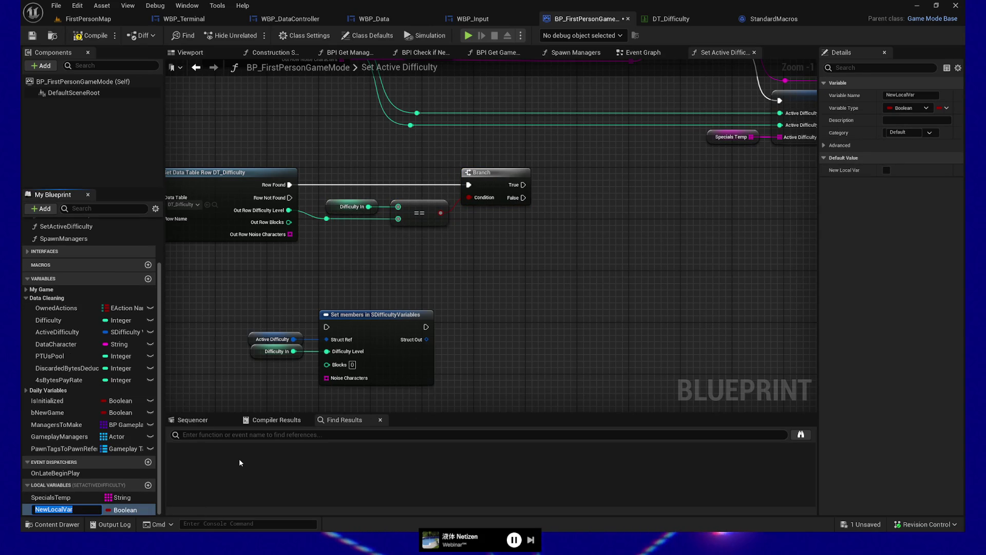
pyautogui.write('FoundF')
pyautogui.press('BackSpace')
pyautogui.write('D')
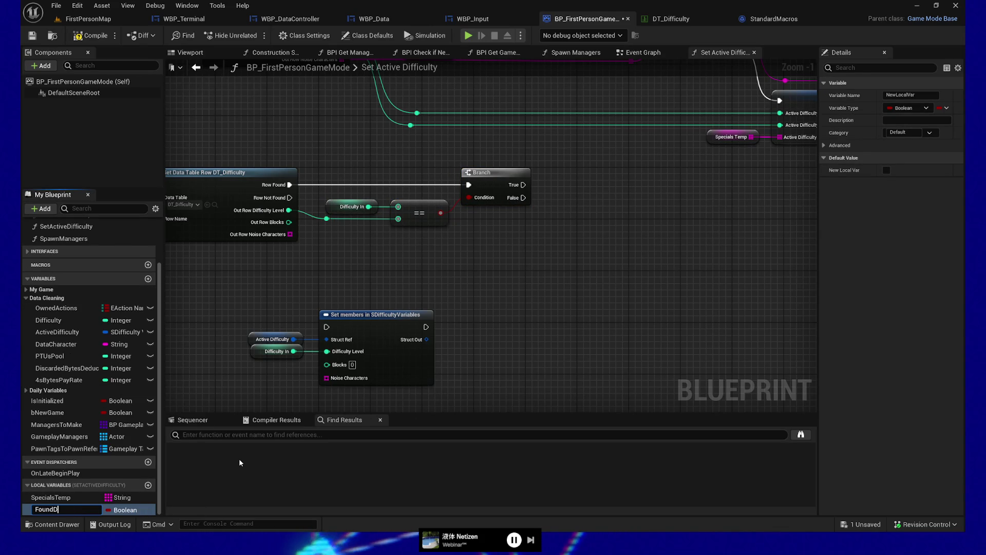
pyautogui.write('ifficult')
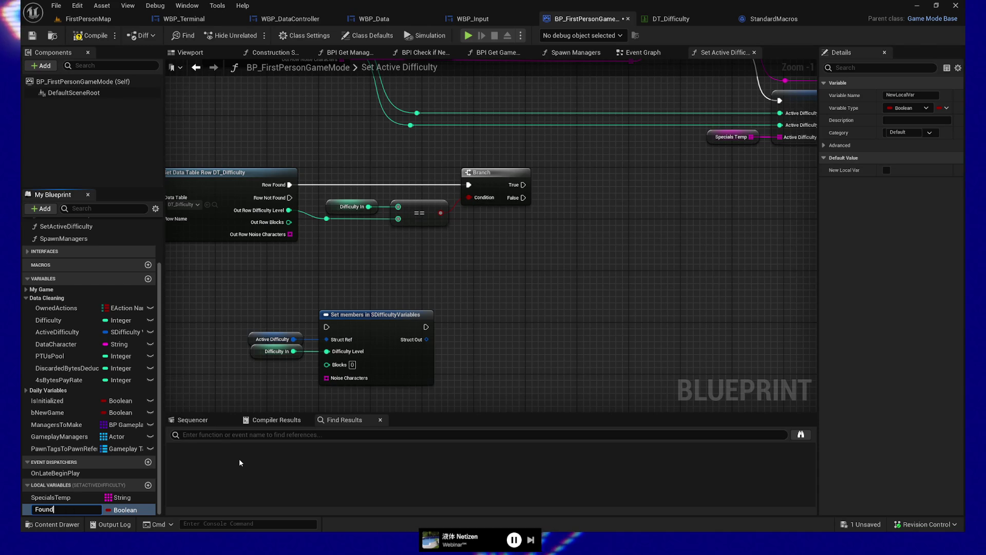
pyautogui.write('Blocks')
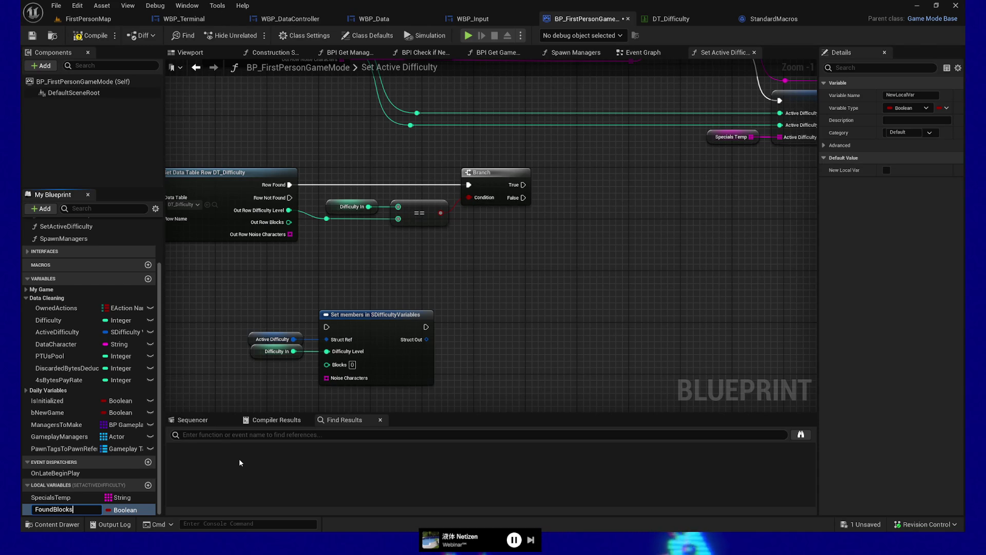
pyautogui.write('Count')
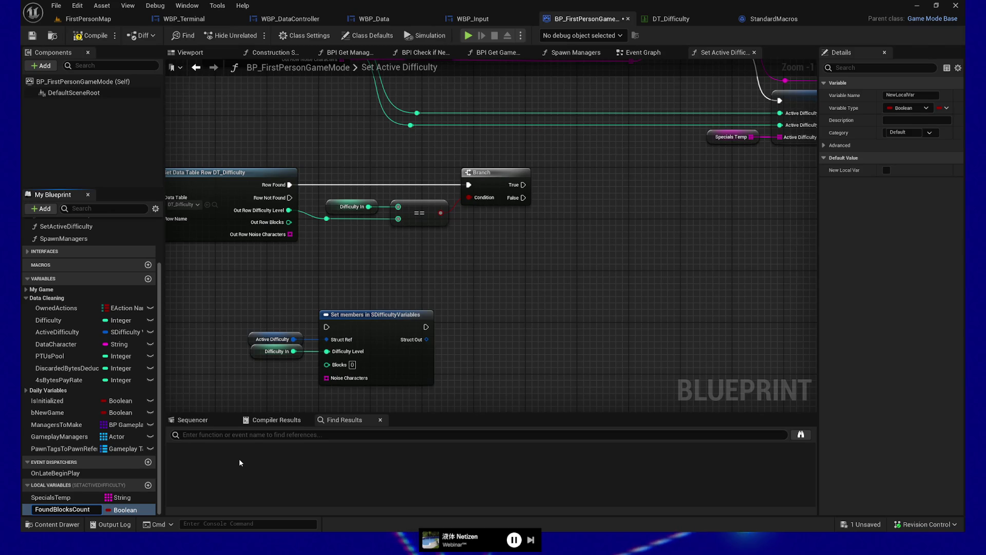
pyautogui.write('Temp')
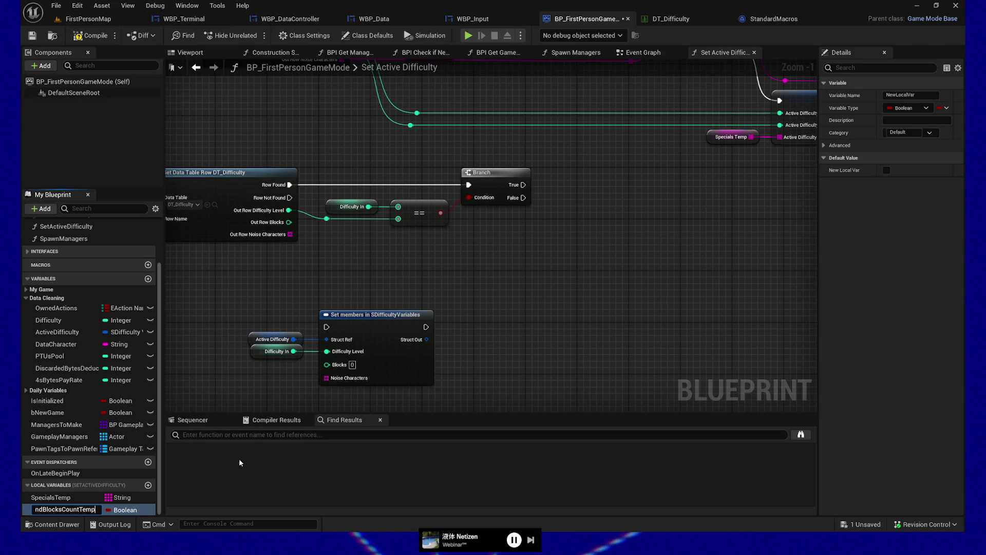
pyautogui.press('Return')
pyautogui.click(124, 509)
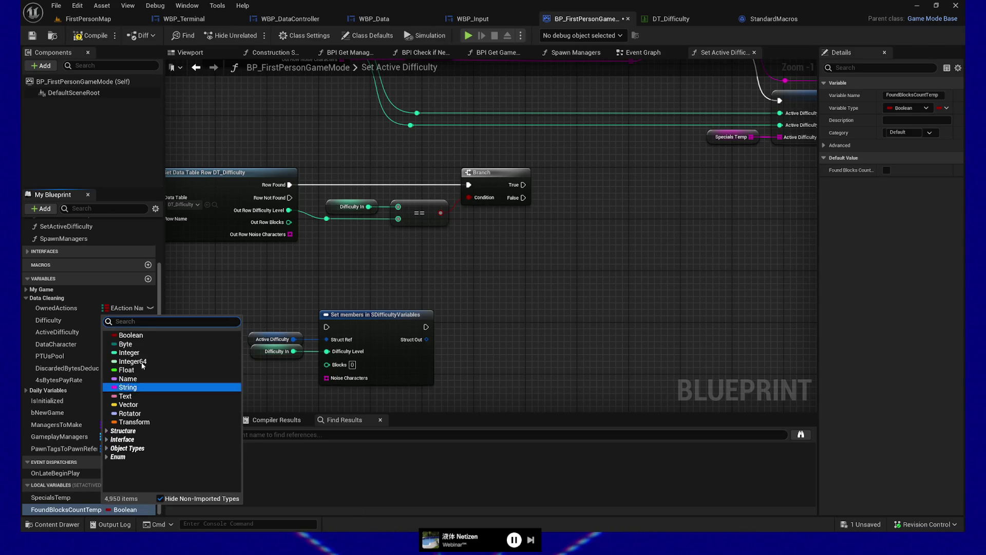
pyautogui.click(141, 355)
# - Place a FoundBlocksCountTemp setter and feed it the rerouted value
pyautogui.moveTo(67, 509); pyautogui.dragTo(592, 216)
pyautogui.moveTo(329, 218)
pyautogui.mouseDown()
pyautogui.moveTo(352, 221)
pyautogui.moveTo(367, 251)
pyautogui.moveTo(349, 246)
pyautogui.moveTo(589, 252)
pyautogui.moveTo(593, 234)
pyautogui.mouseUp()
pyautogui.keyDown('shift'); pyautogui.click(327, 218); pyautogui.keyUp('shift')
# - Add a reroute knot feeding the == comparison and connect Branch True to the SET node
pyautogui.press('q')
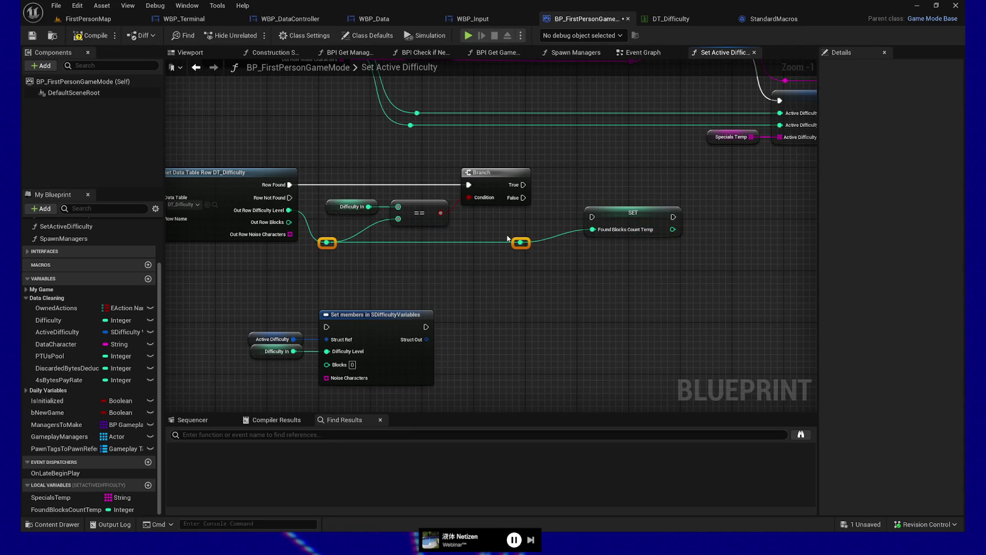
pyautogui.click(378, 238)
pyautogui.doubleClick(378, 242)
pyautogui.keyDown('shift'); pyautogui.click(327, 243); pyautogui.keyUp('shift')
pyautogui.moveTo(379, 242)
pyautogui.mouseDown()
pyautogui.moveTo(393, 249)
pyautogui.moveTo(398, 219)
pyautogui.mouseUp()
pyautogui.moveTo(640, 215); pyautogui.dragTo(628, 202)
pyautogui.moveTo(523, 184)
pyautogui.mouseDown()
pyautogui.moveTo(597, 204)
pyautogui.moveTo(591, 185)
pyautogui.mouseUp()
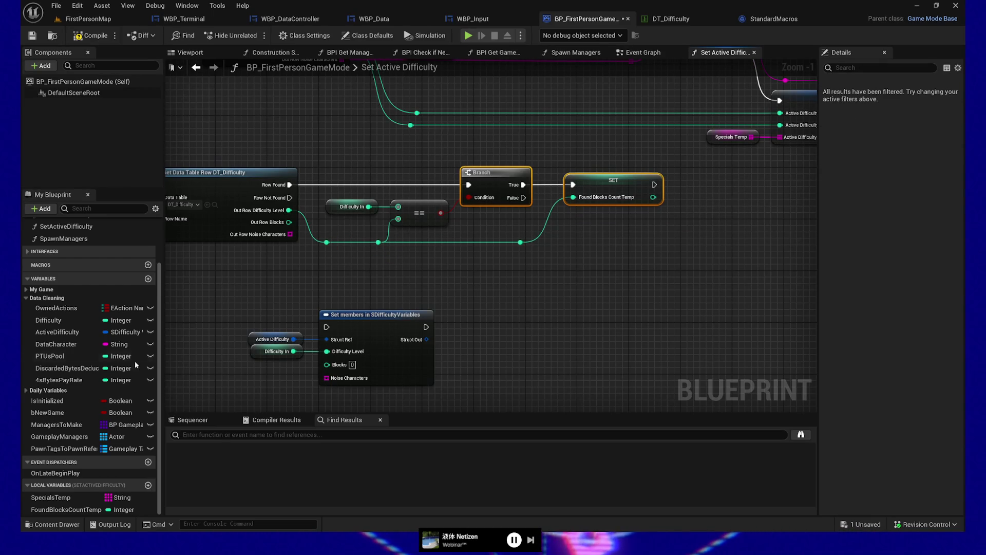
# - Wire a FoundBlocksCountTemp getter into Set members' Blocks and nudge the input variables left
pyautogui.moveTo(66, 509)
pyautogui.mouseDown()
pyautogui.moveTo(193, 429)
pyautogui.moveTo(232, 369)
pyautogui.mouseUp()
pyautogui.moveTo(296, 375); pyautogui.dragTo(327, 365)
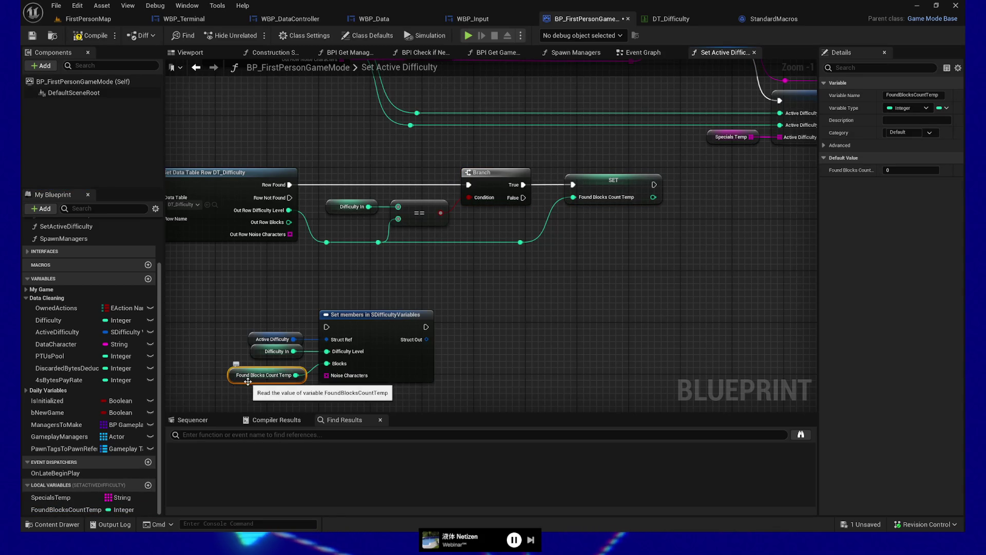
pyautogui.moveTo(245, 378); pyautogui.dragTo(246, 372)
pyautogui.moveTo(202, 302); pyautogui.dragTo(412, 379)
pyautogui.moveTo(257, 321)
pyautogui.mouseDown()
pyautogui.moveTo(298, 380)
pyautogui.moveTo(287, 374)
pyautogui.mouseUp()
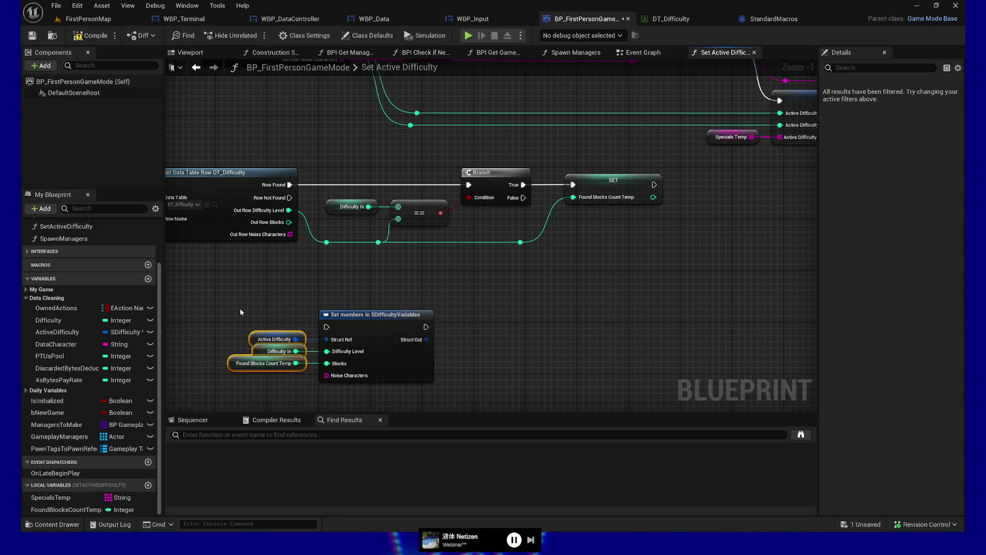
pyautogui.press('Left')
pyautogui.press('Left')
pyautogui.press('Left')
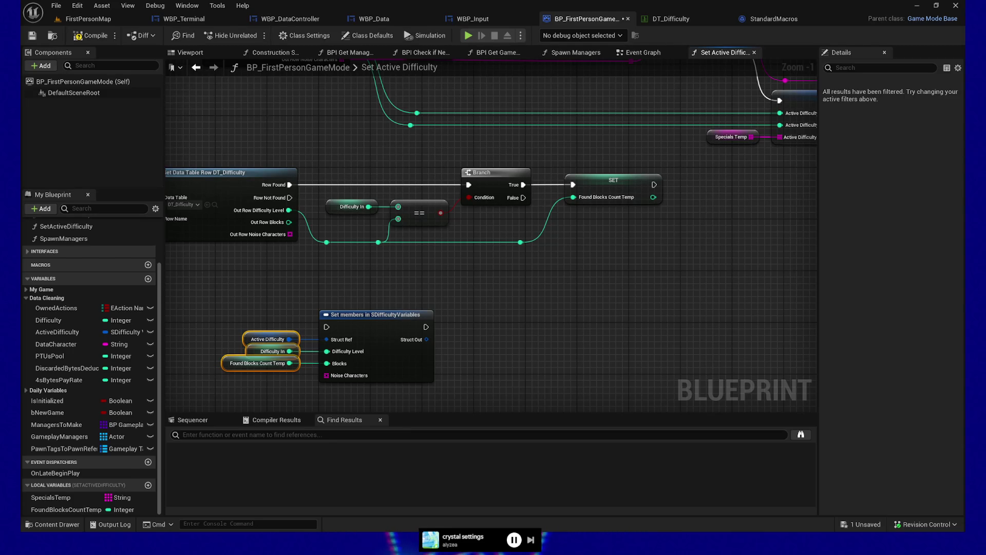
# - Move the Set members group and its inputs lower, then compile and save the blueprint
pyautogui.moveTo(591, 295); pyautogui.dragTo(676, 299)
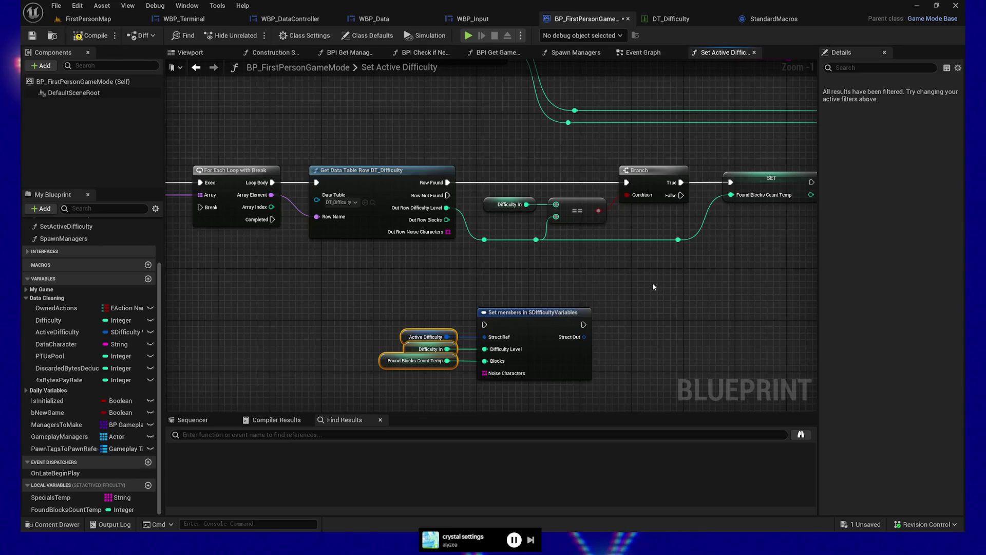
pyautogui.moveTo(417, 283)
pyautogui.mouseDown()
pyautogui.moveTo(463, 347)
pyautogui.moveTo(546, 346)
pyautogui.moveTo(532, 370)
pyautogui.mouseUp()
pyautogui.moveTo(579, 320); pyautogui.dragTo(500, 308)
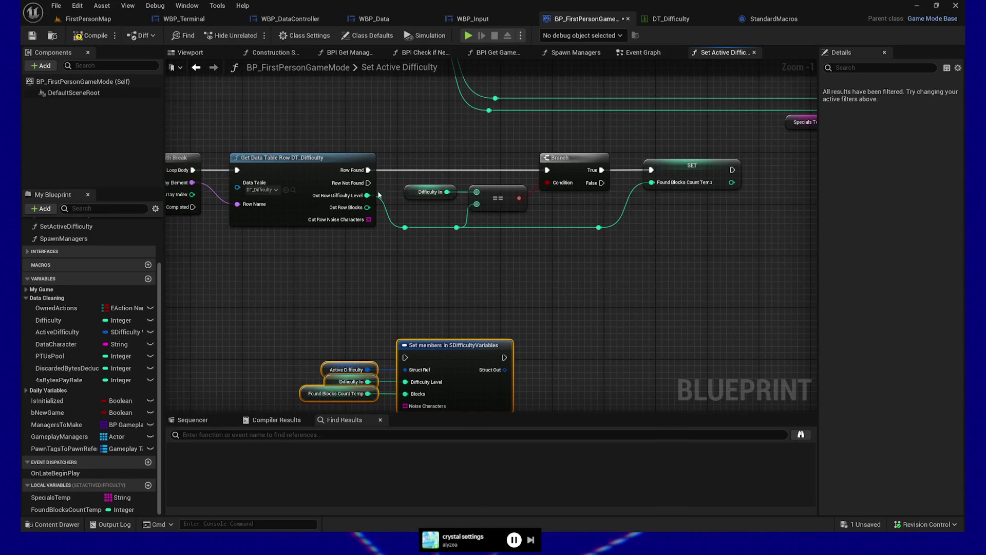
pyautogui.moveTo(529, 267)
pyautogui.mouseDown()
pyautogui.moveTo(535, 272)
pyautogui.moveTo(464, 282)
pyautogui.mouseUp()
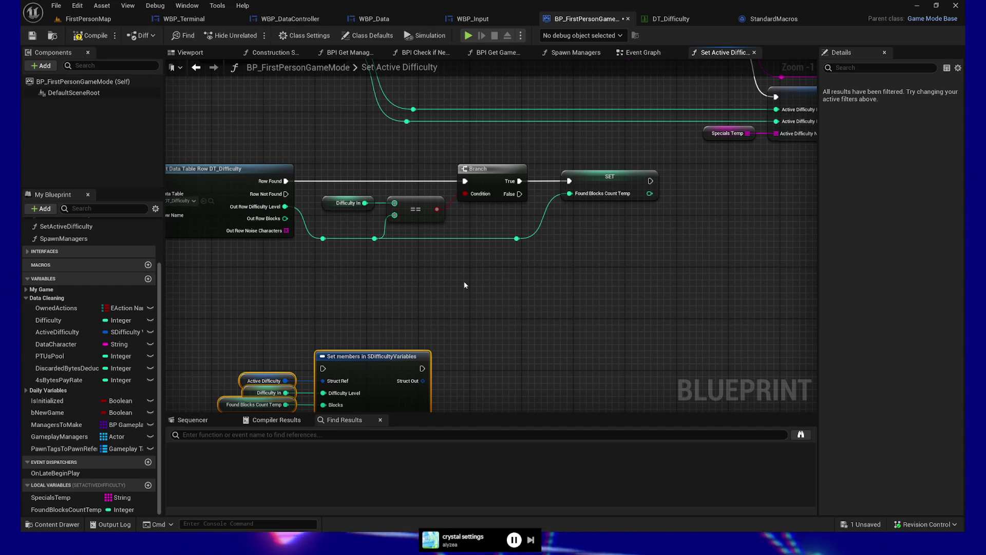
pyautogui.moveTo(461, 279); pyautogui.dragTo(612, 280)
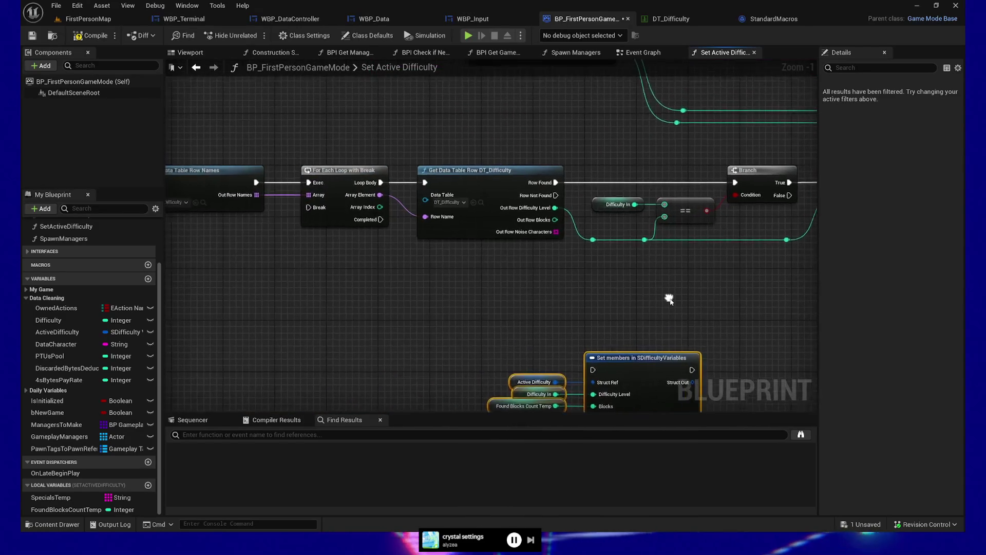
pyautogui.moveTo(524, 302)
pyautogui.mouseDown()
pyautogui.moveTo(675, 296)
pyautogui.moveTo(482, 297)
pyautogui.moveTo(571, 297)
pyautogui.mouseUp()
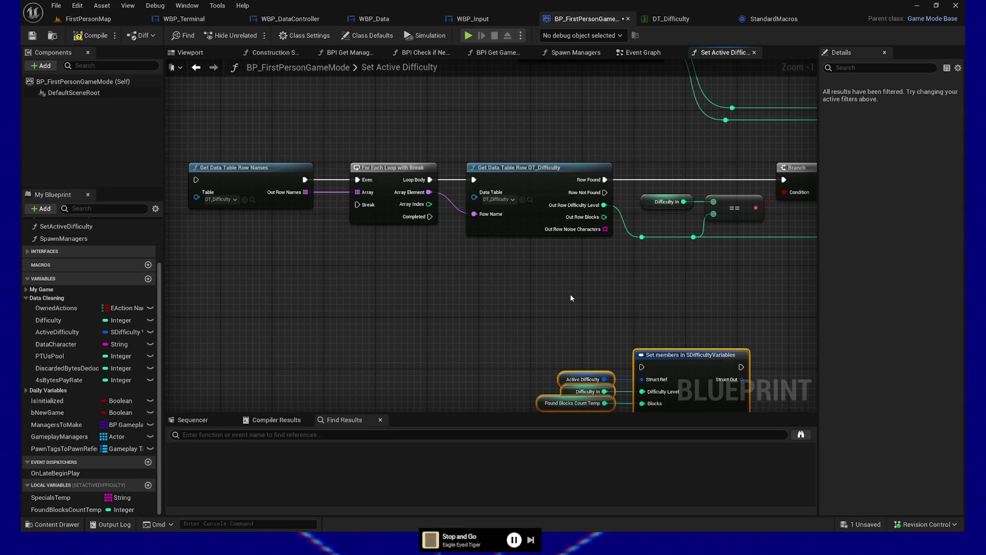
pyautogui.moveTo(571, 298)
pyautogui.mouseDown()
pyautogui.moveTo(572, 275)
pyautogui.moveTo(530, 251)
pyautogui.moveTo(595, 236)
pyautogui.moveTo(586, 238)
pyautogui.mouseUp()
pyautogui.click(94, 35)
# - Shift the Set members group further down and select the For Each Loop and row lookup nodes
pyautogui.moveTo(745, 249); pyautogui.dragTo(537, 244)
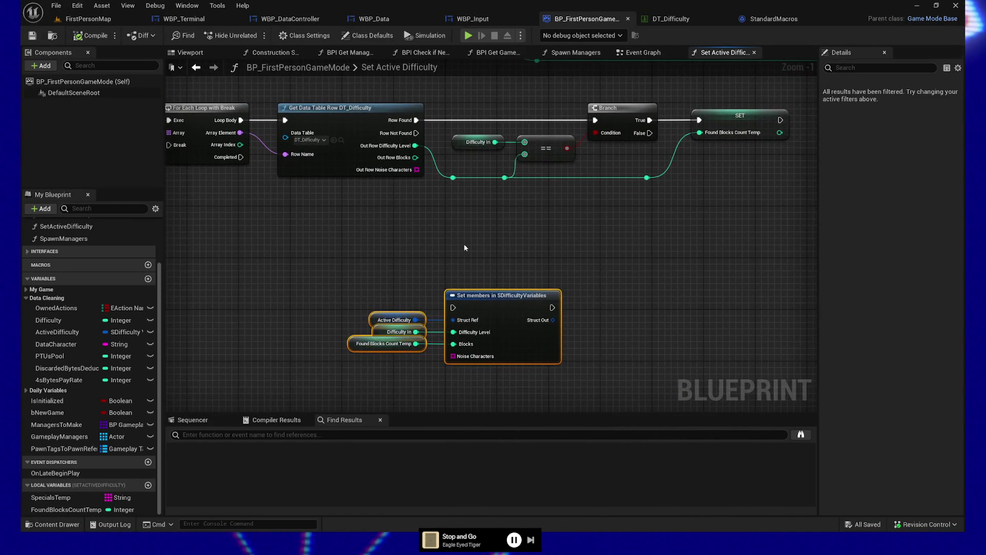
pyautogui.moveTo(465, 247); pyautogui.dragTo(515, 255)
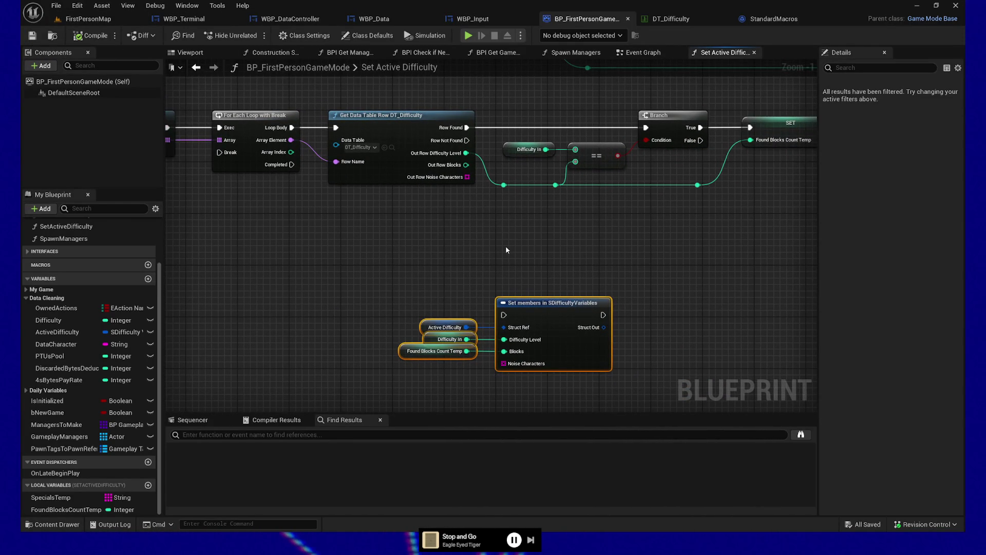
pyautogui.moveTo(541, 260); pyautogui.dragTo(532, 252)
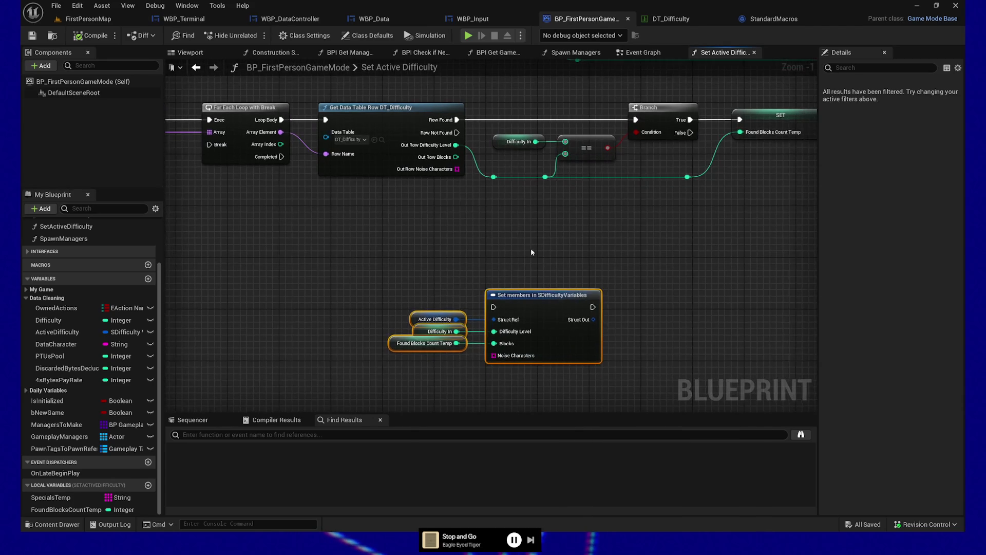
pyautogui.moveTo(539, 294); pyautogui.dragTo(539, 376)
pyautogui.scroll(-1, 423, 270)
pyautogui.moveTo(347, 239)
pyautogui.mouseDown()
pyautogui.moveTo(424, 270)
pyautogui.moveTo(452, 260)
pyautogui.mouseUp()
pyautogui.moveTo(320, 117); pyautogui.dragTo(488, 221)
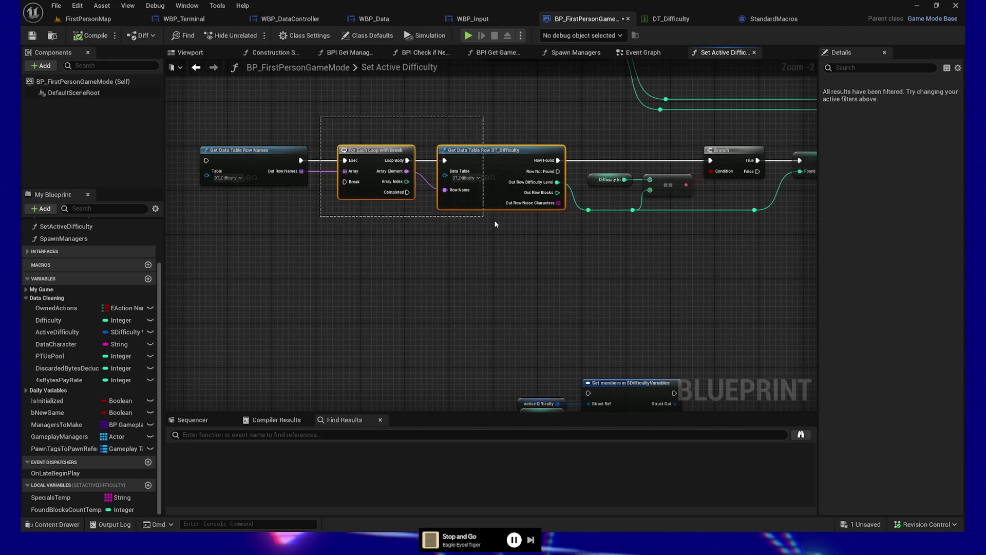
# - Add a reroute point on the execution wire aligned with the SET and loop nodes
pyautogui.moveTo(483, 272)
pyautogui.mouseDown()
pyautogui.moveTo(612, 258)
pyautogui.moveTo(752, 170)
pyautogui.moveTo(262, 186)
pyautogui.moveTo(260, 198)
pyautogui.moveTo(579, 191)
pyautogui.moveTo(564, 179)
pyautogui.moveTo(565, 149)
pyautogui.moveTo(580, 159)
pyautogui.mouseUp()
pyautogui.doubleClick(532, 148)
pyautogui.hotkey('ctrl', 'z')
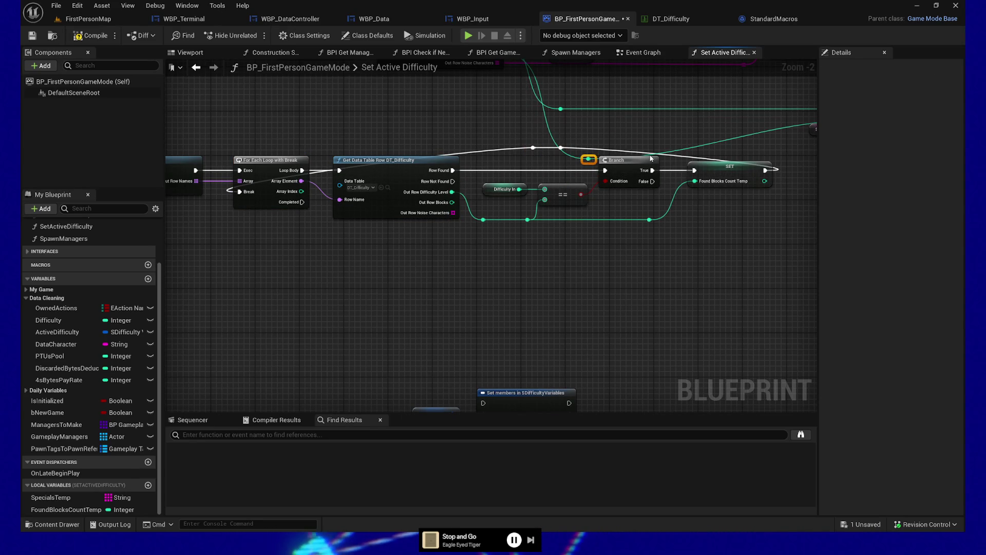
pyautogui.keyDown('ctrl'); pyautogui.click(715, 183); pyautogui.keyUp('ctrl')
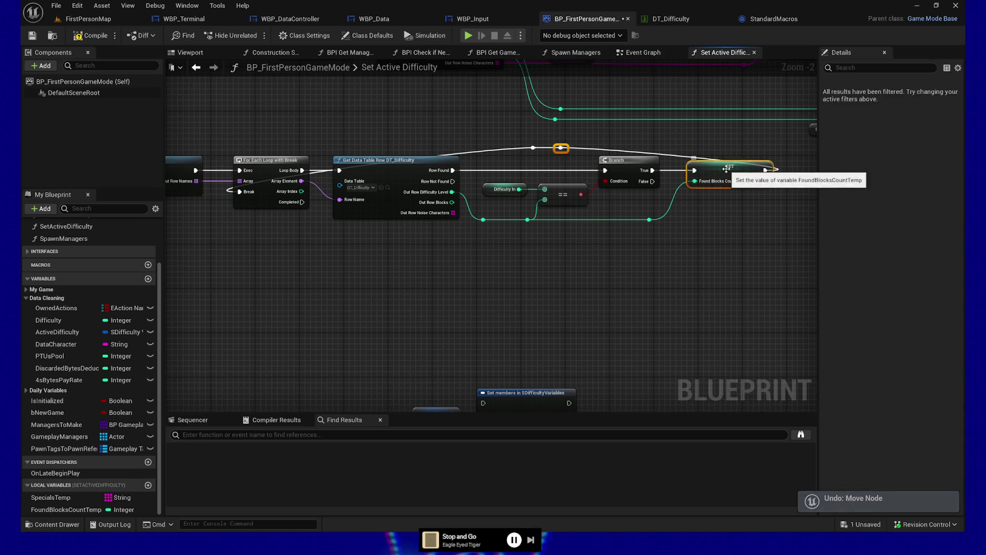
pyautogui.hotkey('shift', 'd')
pyautogui.keyDown('ctrl'); pyautogui.click(271, 160); pyautogui.keyUp('ctrl')
pyautogui.hotkey('shift', 'a')
pyautogui.moveTo(443, 276); pyautogui.dragTo(504, 259)
# - Duplicate the loop and row lookup, wiring Completed to its Exec and row names into Array, then compile
pyautogui.moveTo(323, 216); pyautogui.dragTo(415, 131)
pyautogui.hotkey('ctrl', 'c')
pyautogui.hotkey('ctrl', 'v')
pyautogui.moveTo(383, 255); pyautogui.dragTo(313, 253)
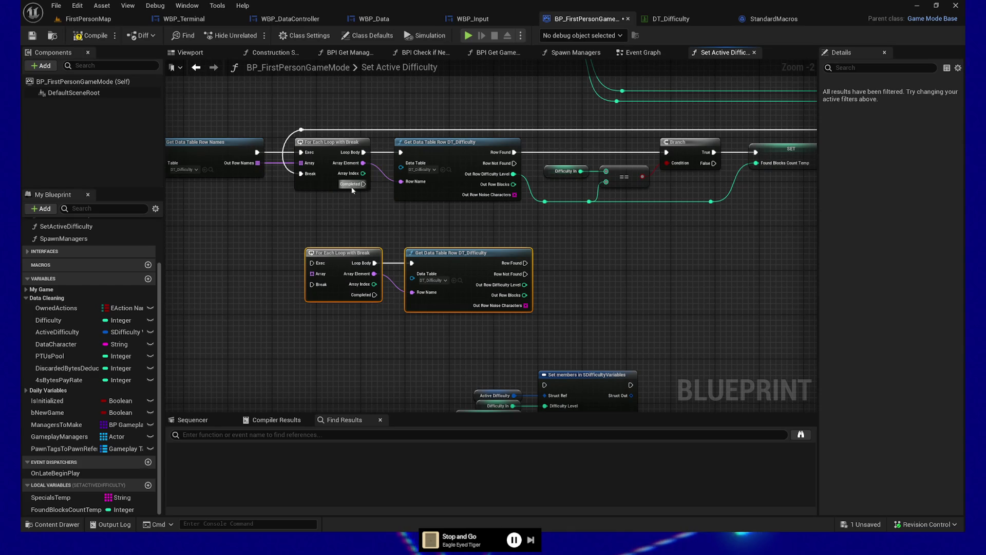
pyautogui.moveTo(363, 183)
pyautogui.mouseDown()
pyautogui.moveTo(316, 263)
pyautogui.moveTo(327, 234)
pyautogui.mouseUp()
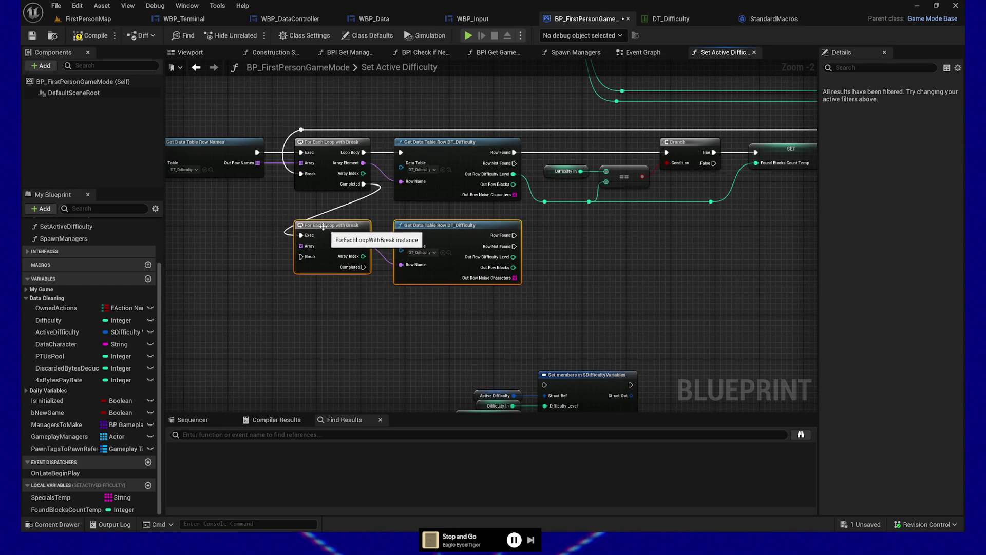
pyautogui.moveTo(258, 162); pyautogui.dragTo(305, 248)
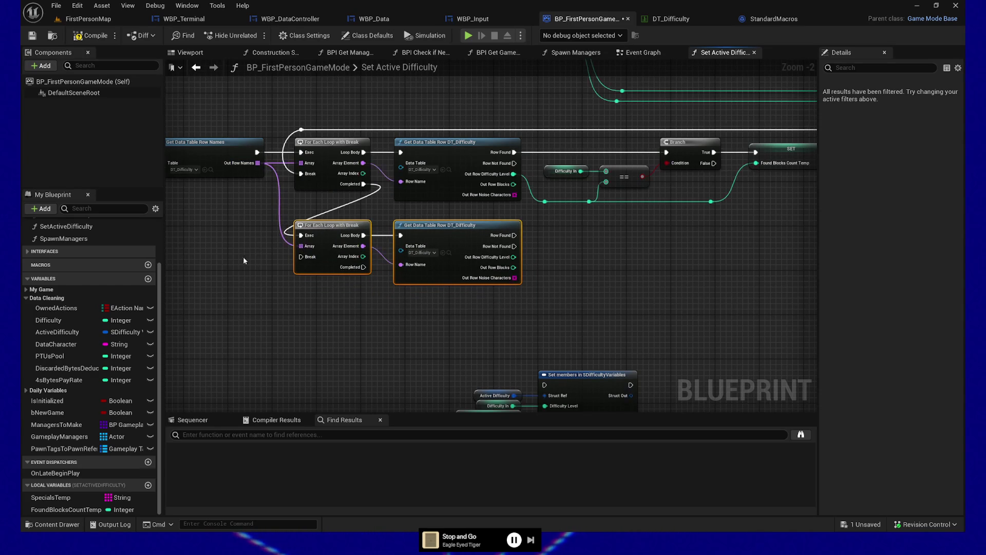
pyautogui.click(221, 276)
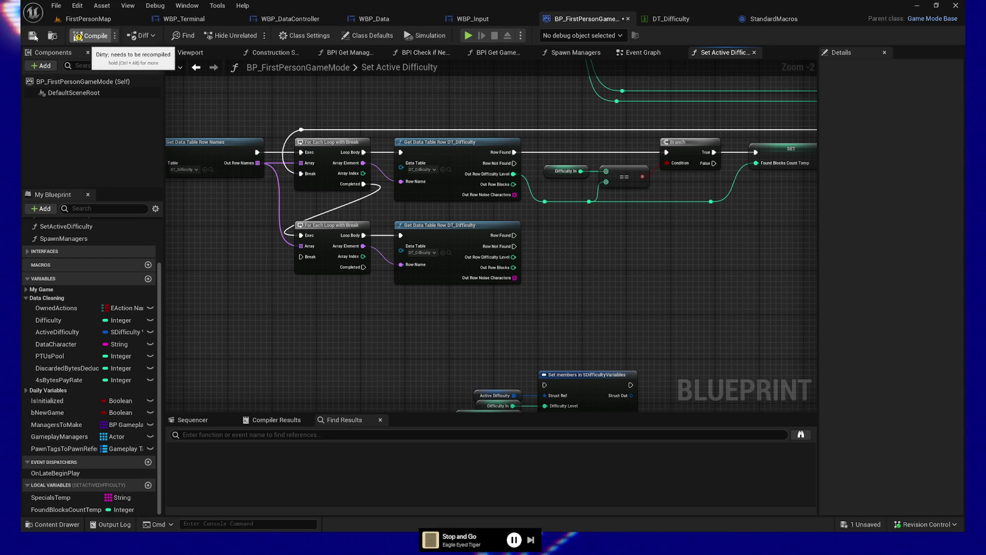
pyautogui.click(89, 37)
pyautogui.click(106, 22)
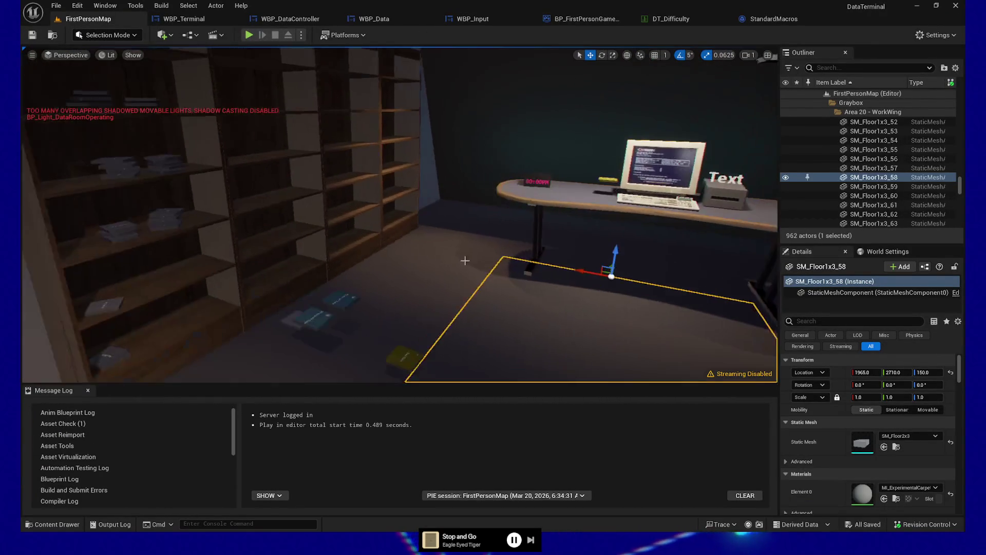
# - Select the Raw Data disc actor on the floor and frame it in the viewport
pyautogui.click(410, 357)
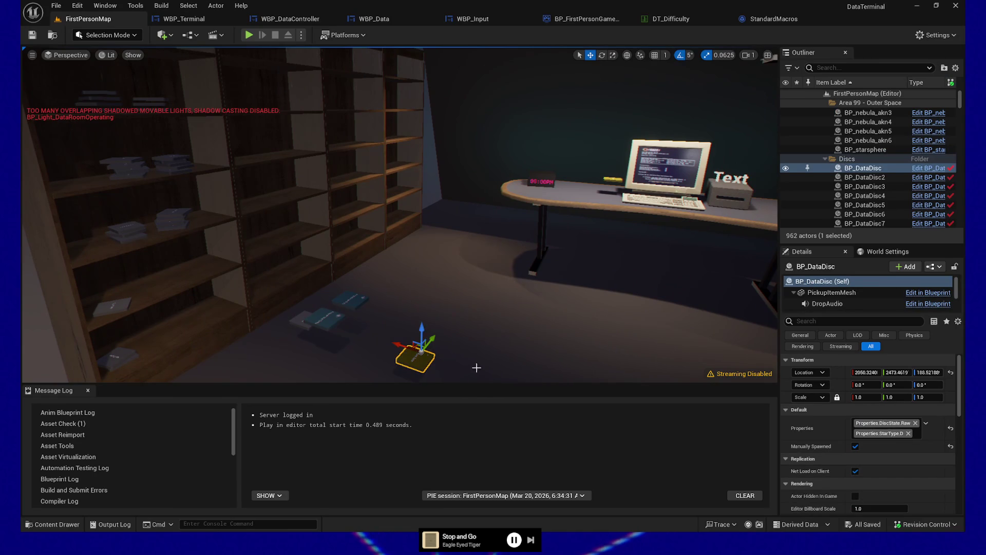
pyautogui.scroll(-5, 474, 368)
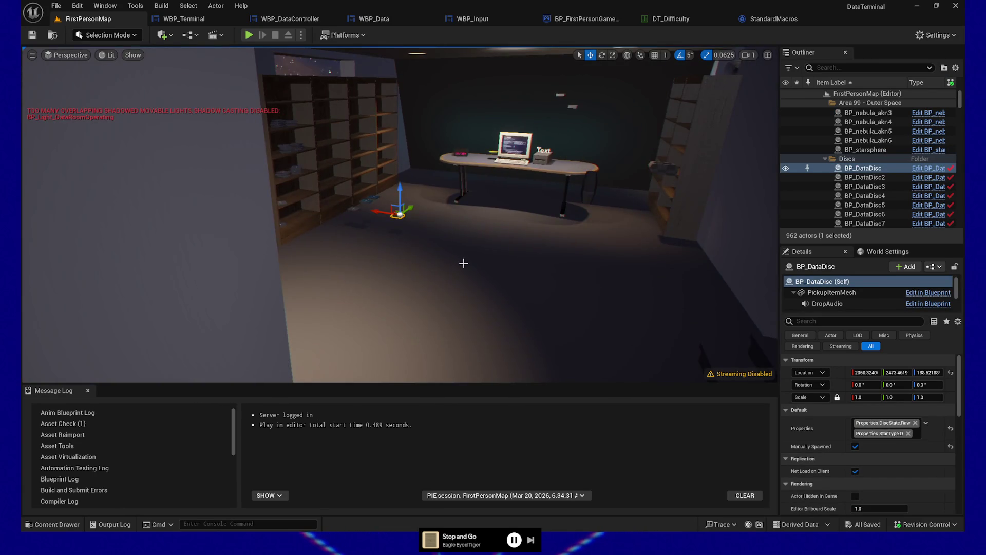
pyautogui.press('f')
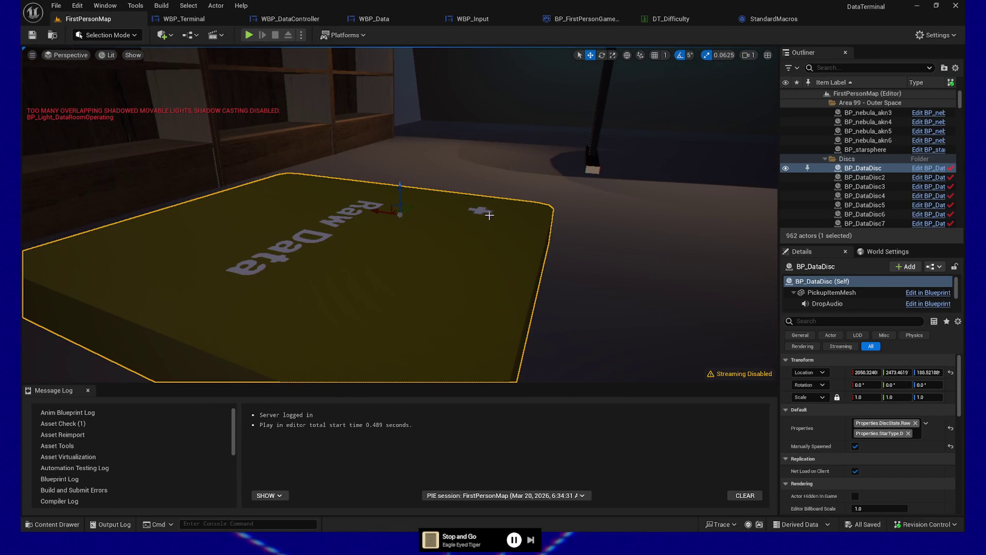
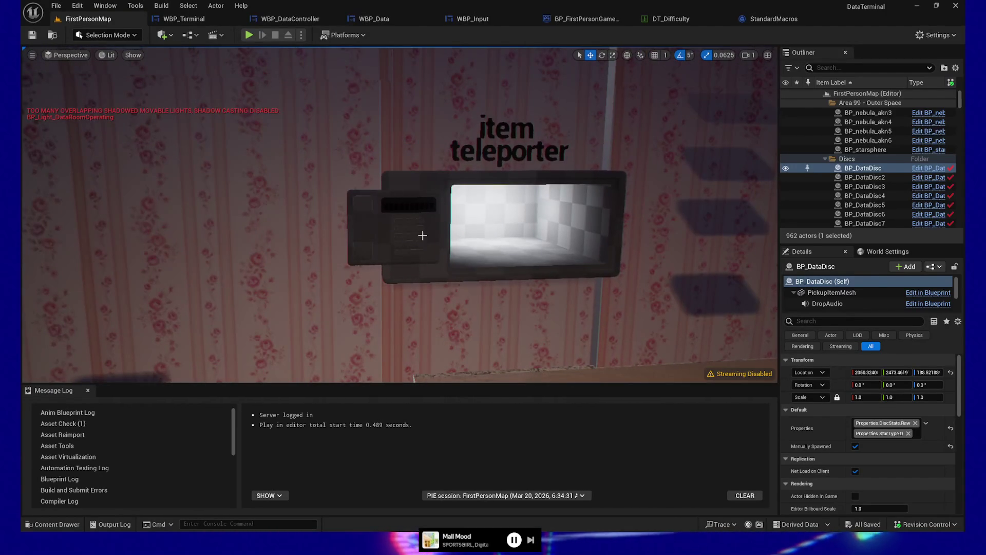
# - Select the teleporter panel, then the yellow Raw Data disc (BP_DataDisc) in the level
pyautogui.click(397, 231)
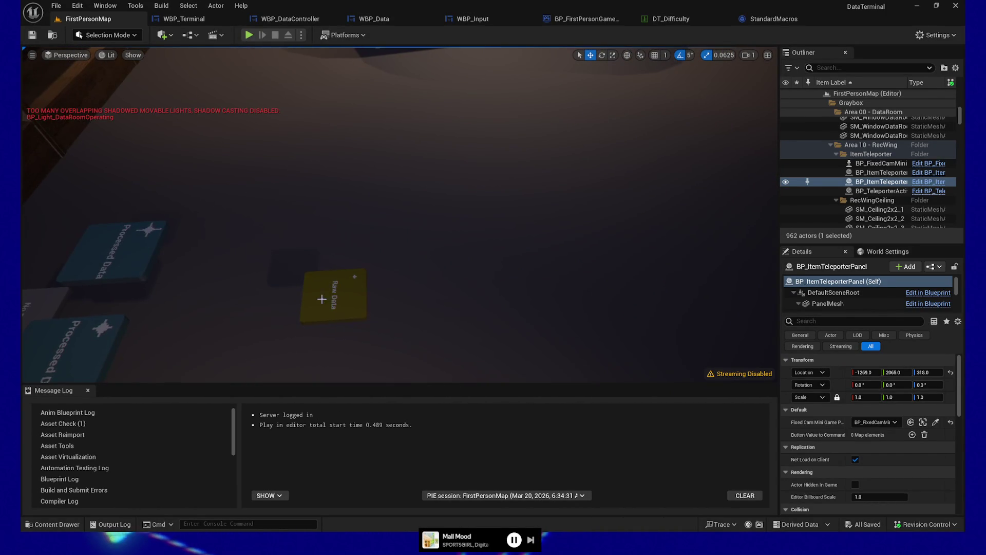
pyautogui.click(332, 293)
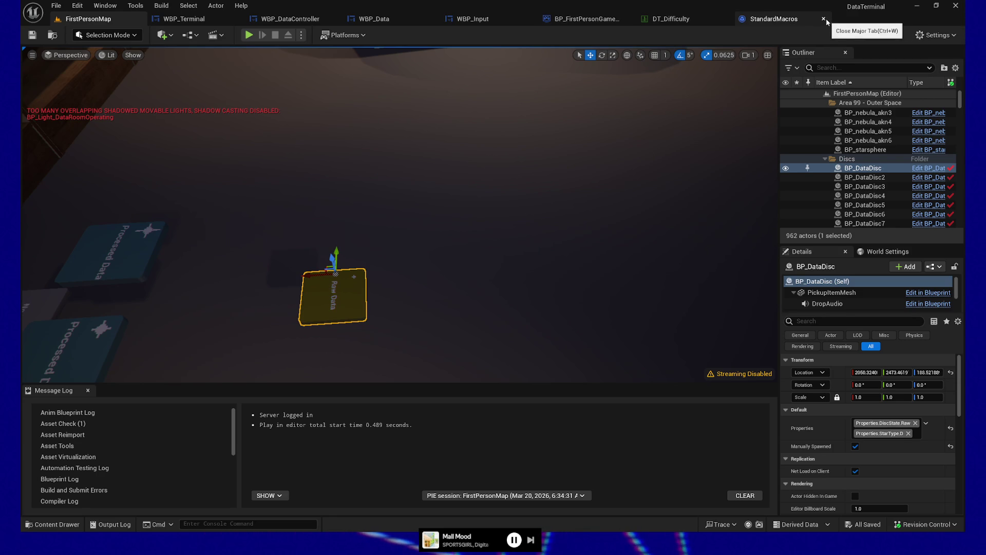
pyautogui.click(825, 19)
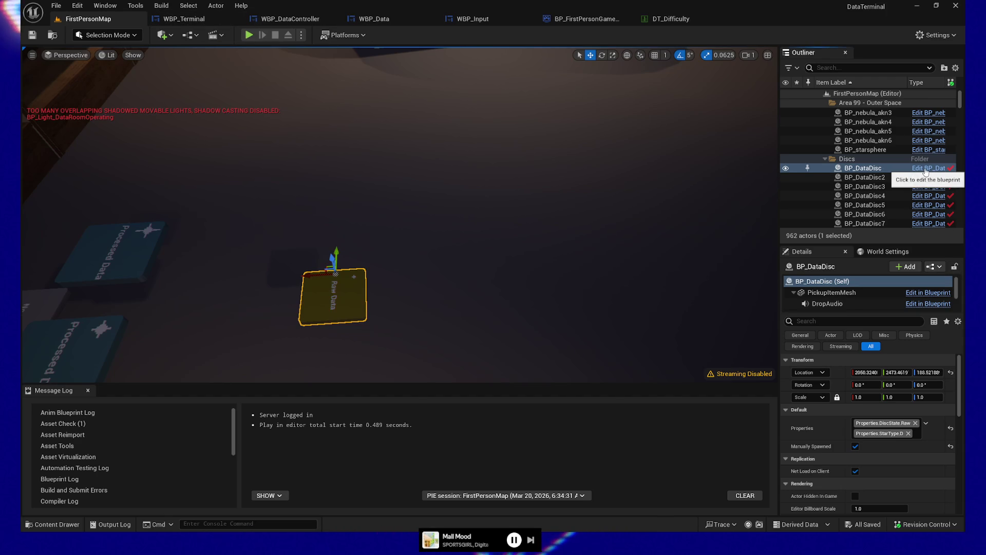
# - Open BP_DataDisc's Blueprint from the Outliner link, landing on its Construction Script graph
pyautogui.click(923, 187)
pyautogui.scroll(-1, 308, 179)
pyautogui.scroll(1, 354, 146)
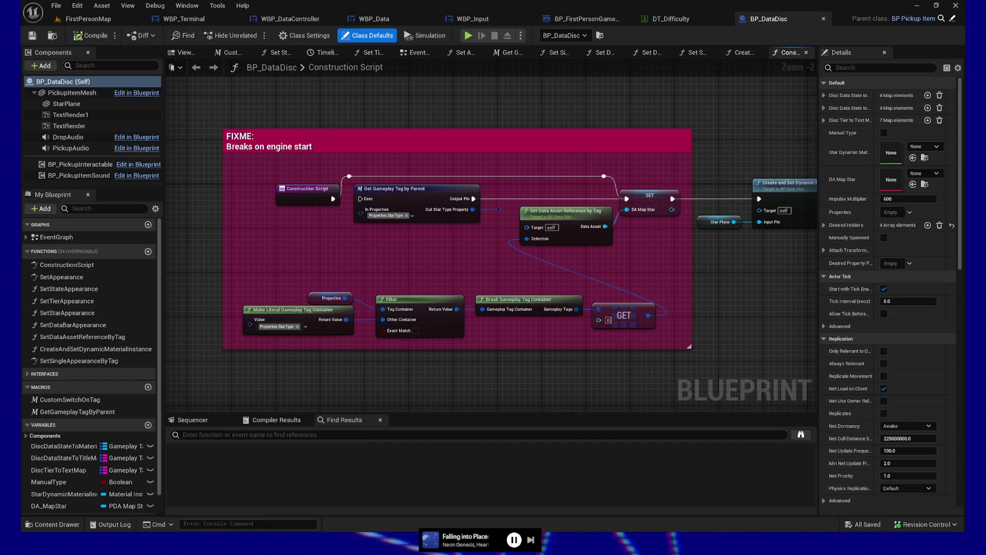
# - Open Project Settings, search 'asset manager', and drag the window fully into view
pyautogui.click(56, 5)
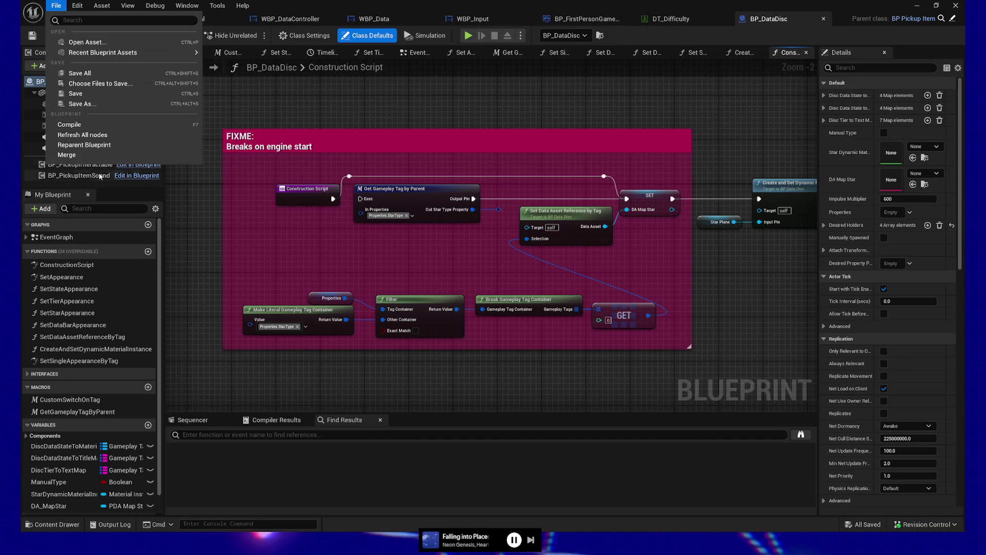
pyautogui.moveTo(77, 5)
pyautogui.click(107, 122)
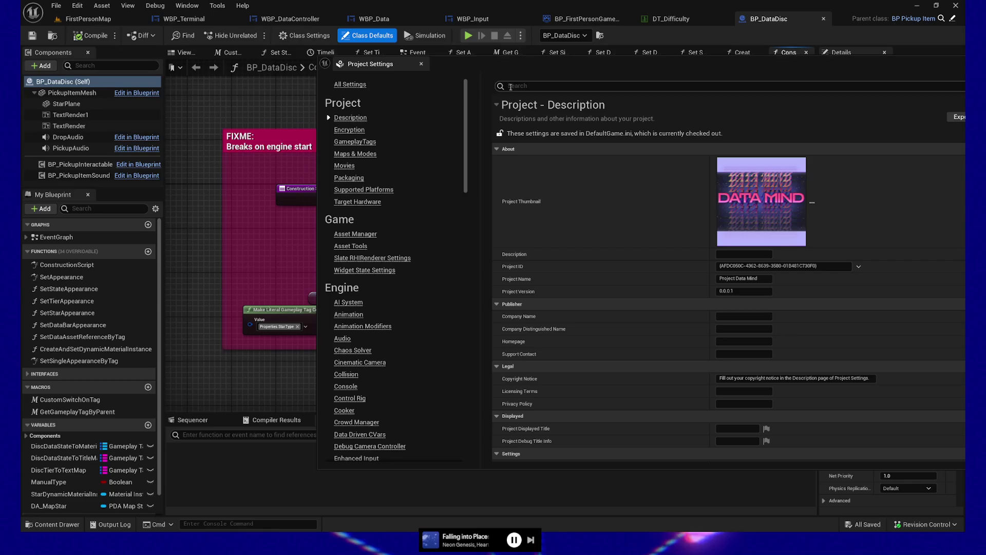
pyautogui.click(527, 85)
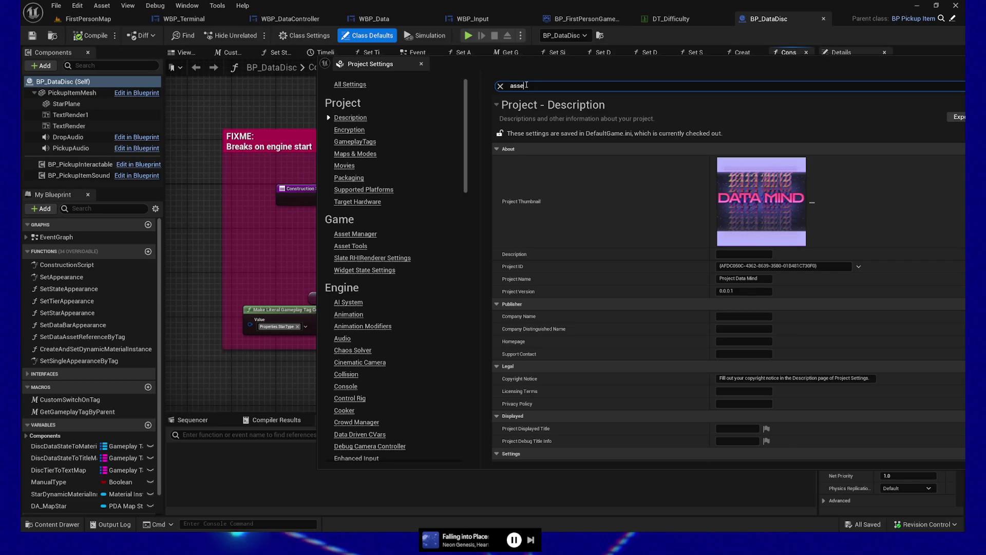
pyautogui.write('et mana')
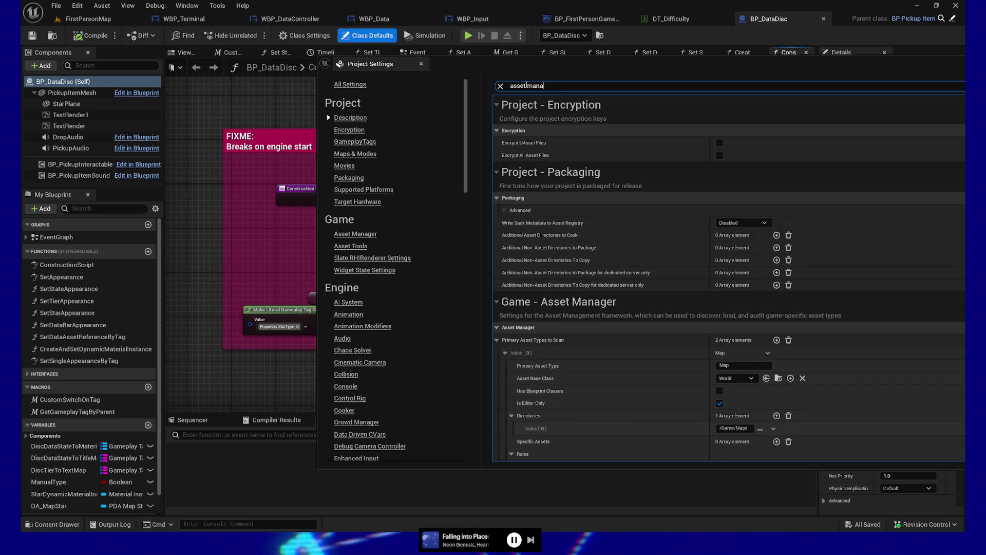
pyautogui.write('ger')
pyautogui.moveTo(588, 66); pyautogui.dragTo(436, 60)
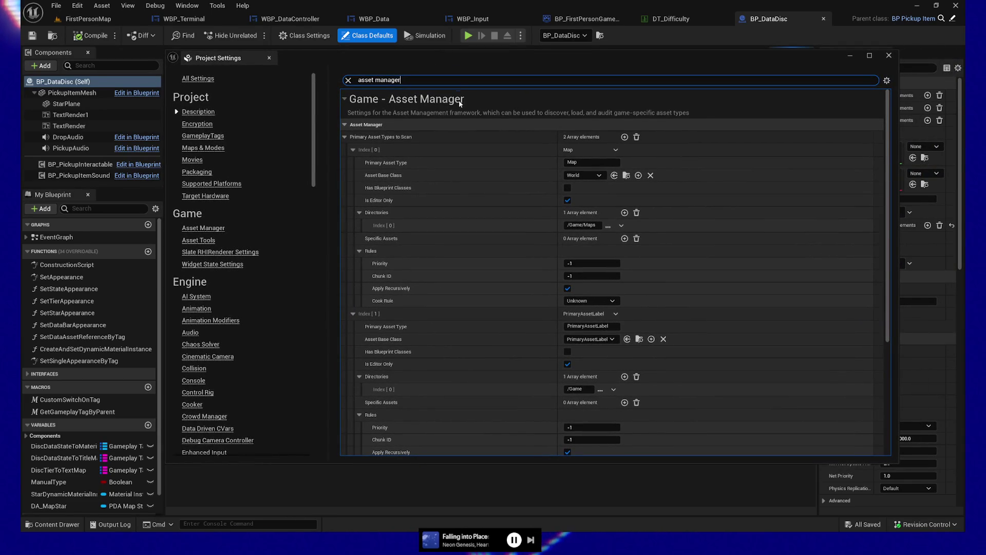
# - Collapse the Map and PrimaryAssetLabel entries under Primary Asset Types to Scan
pyautogui.click(352, 150)
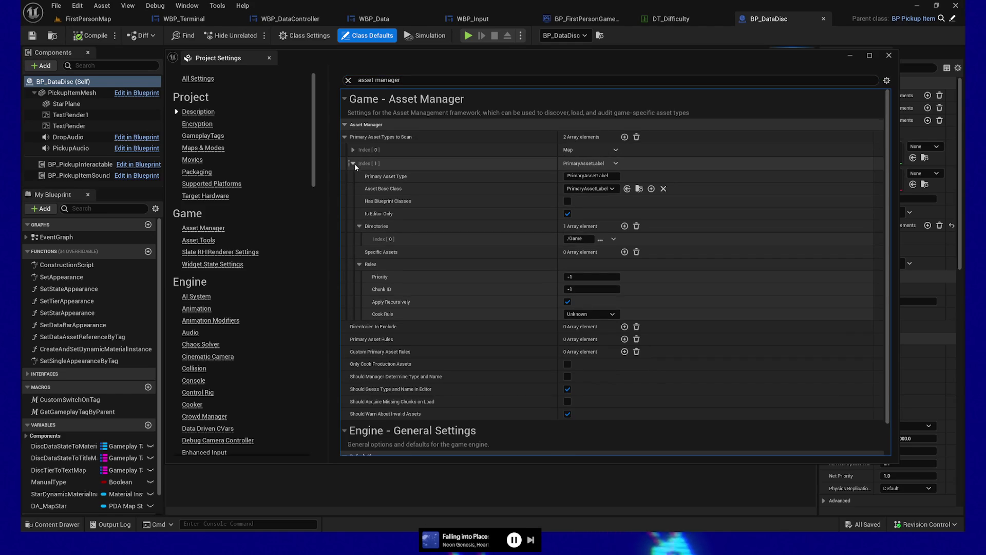
pyautogui.click(353, 164)
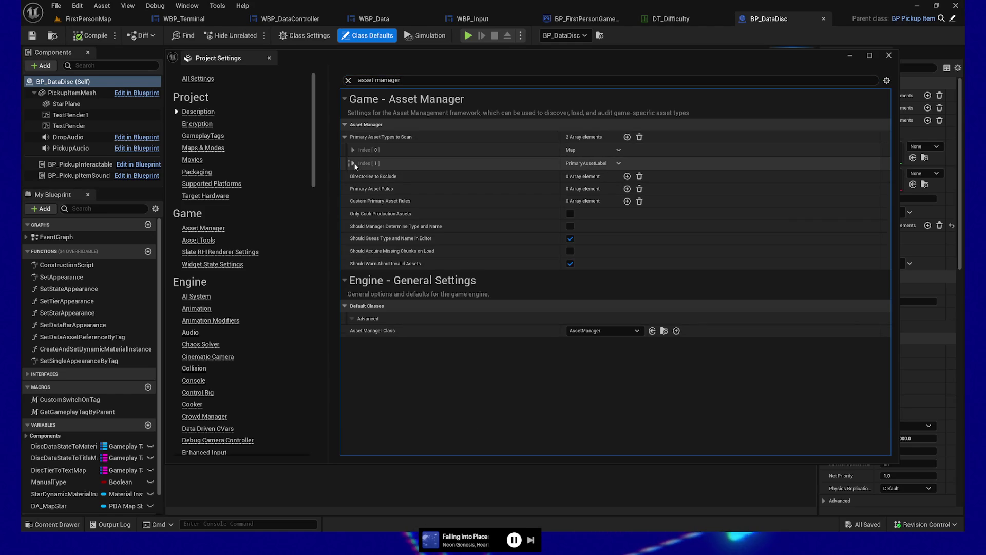
pyautogui.click(354, 164)
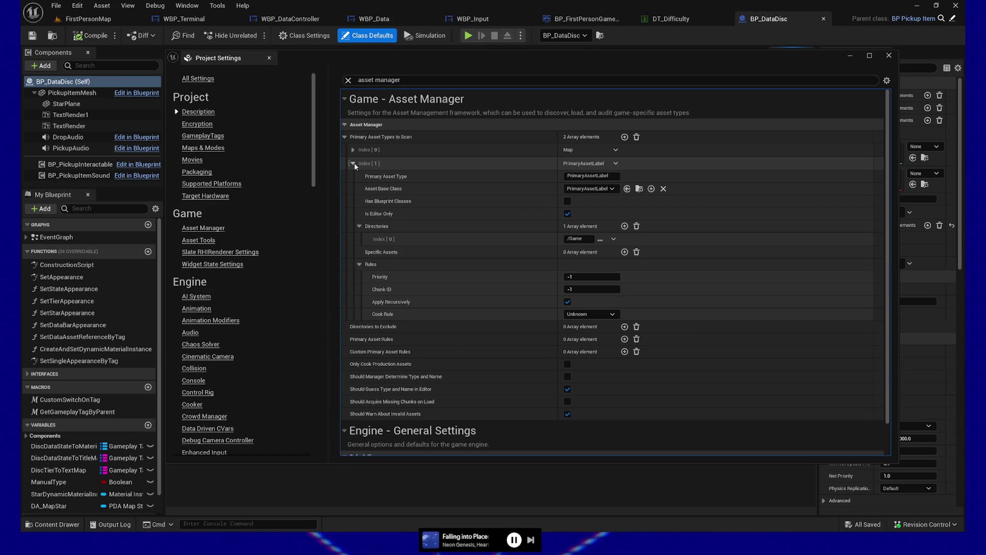
pyautogui.click(354, 163)
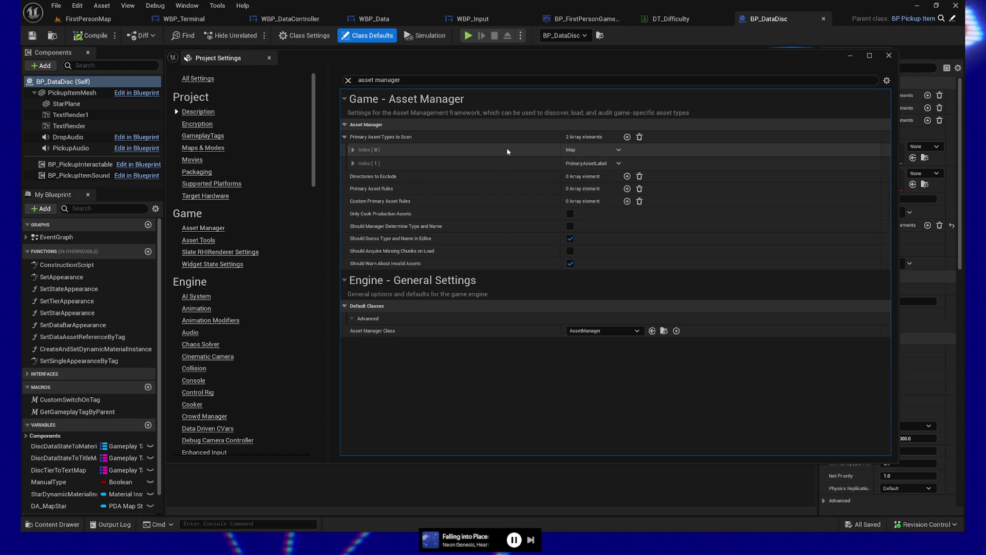
# - Add a new Index [2] entry to Primary Asset Types to Scan and expand it
pyautogui.click(628, 137)
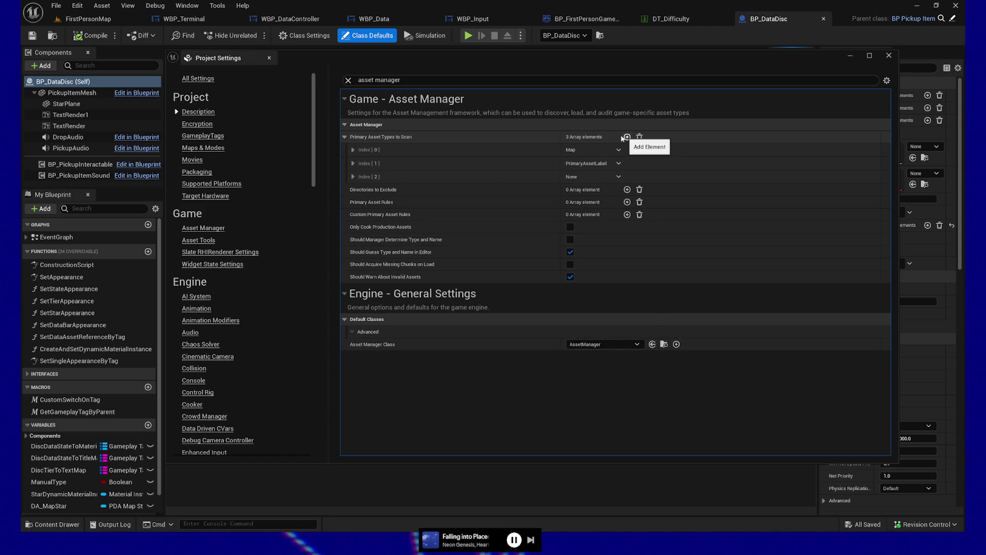
pyautogui.click(618, 177)
pyautogui.click(482, 179)
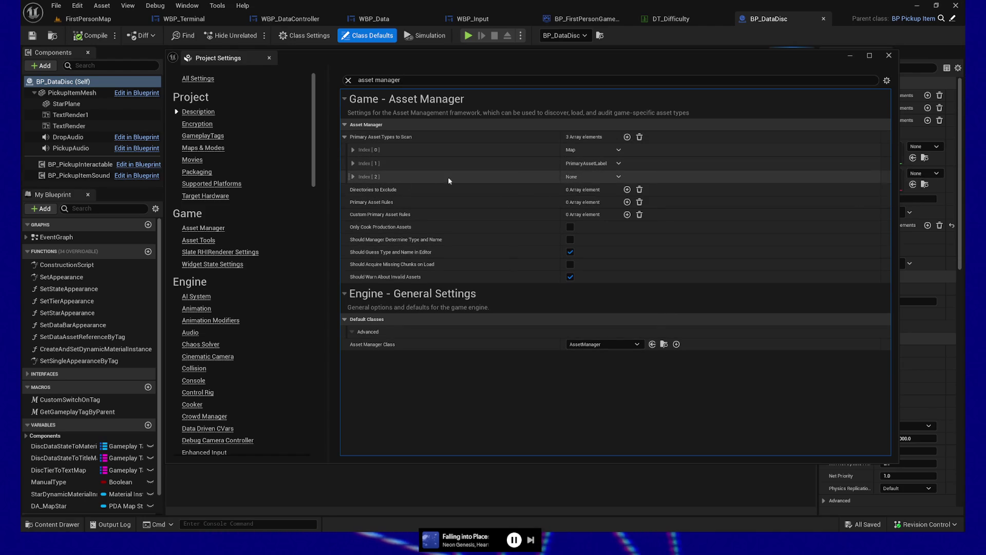
pyautogui.click(353, 177)
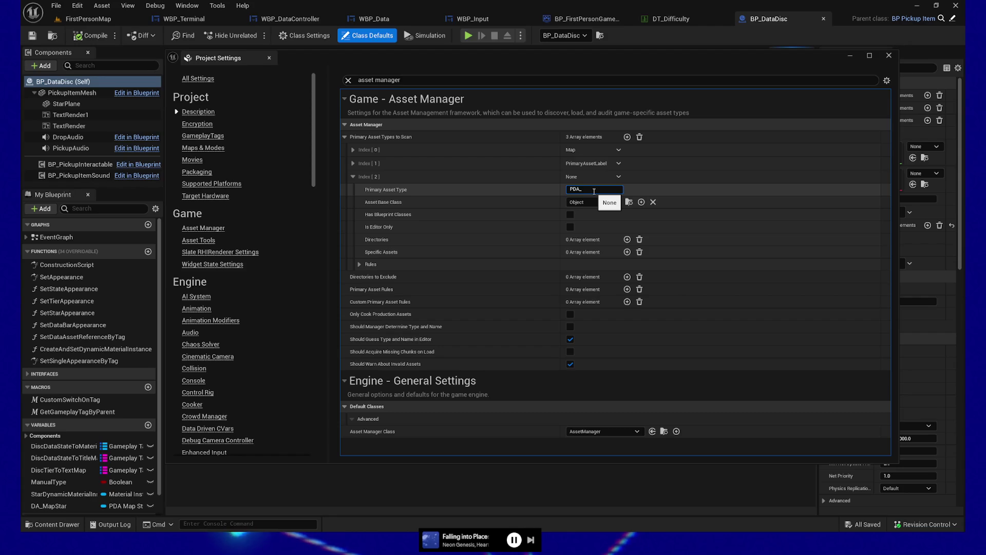
pyautogui.press('BackSpace')
pyautogui.press('BackSpace')
pyautogui.press('BackSpace')
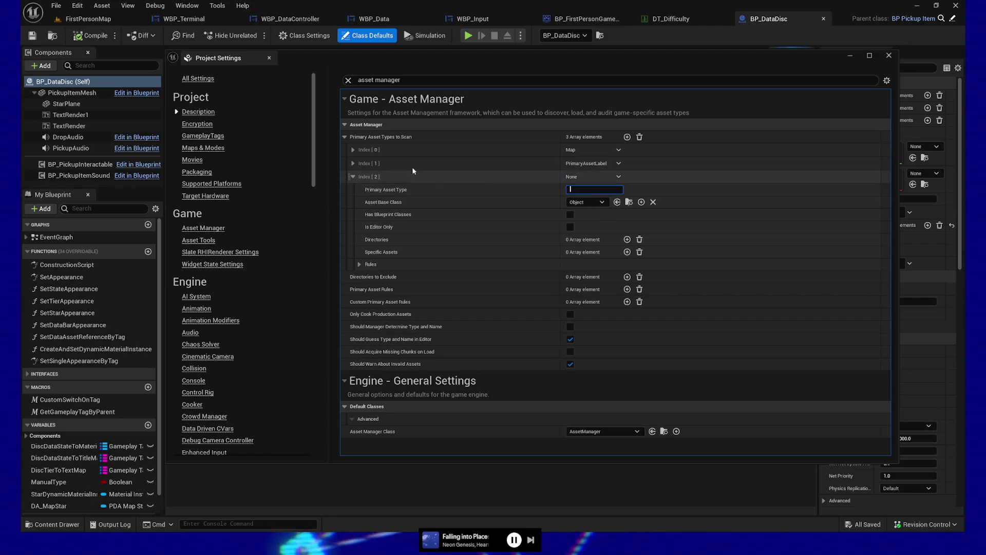
# - Expand the PrimaryAssetLabel and Map entries for reference
pyautogui.click(353, 163)
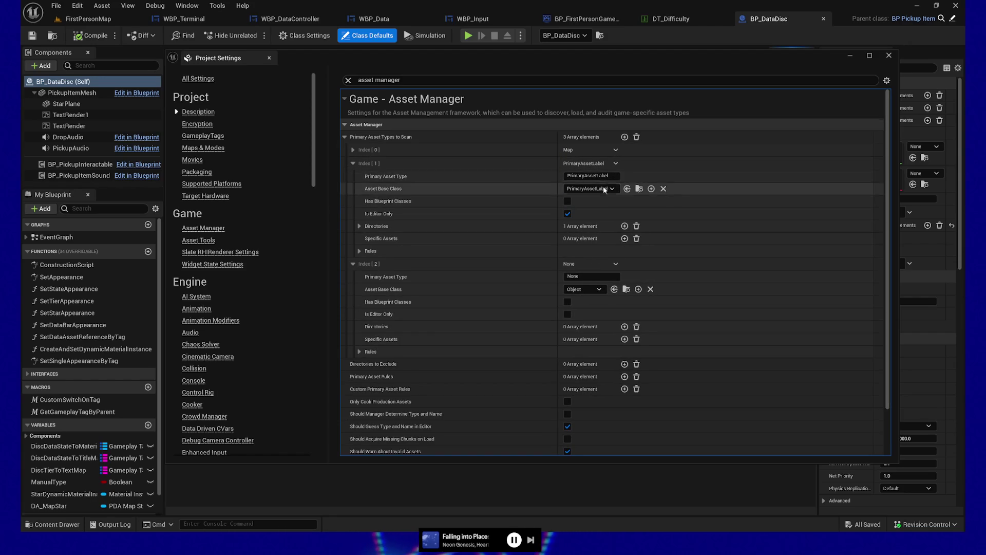
pyautogui.click(353, 150)
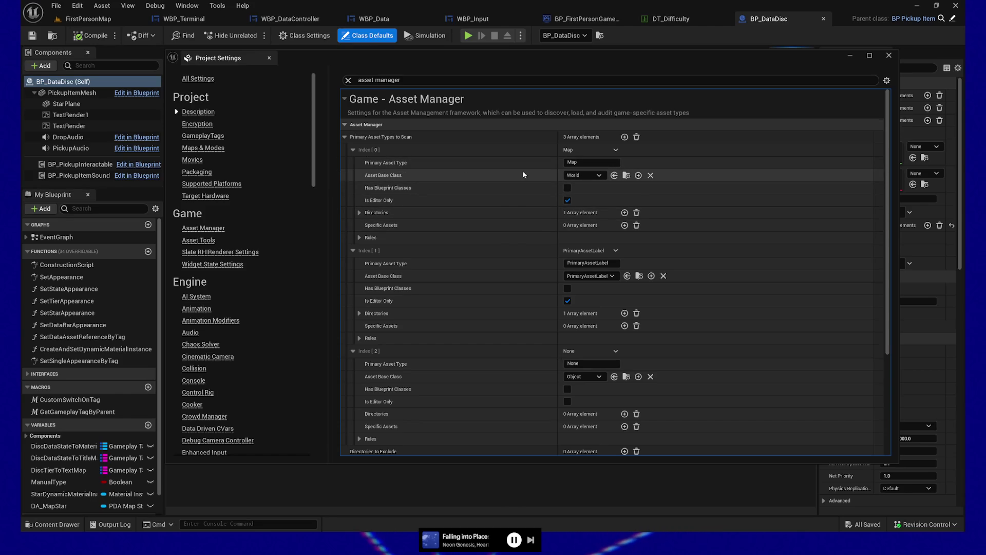
pyautogui.scroll(-1, 591, 329)
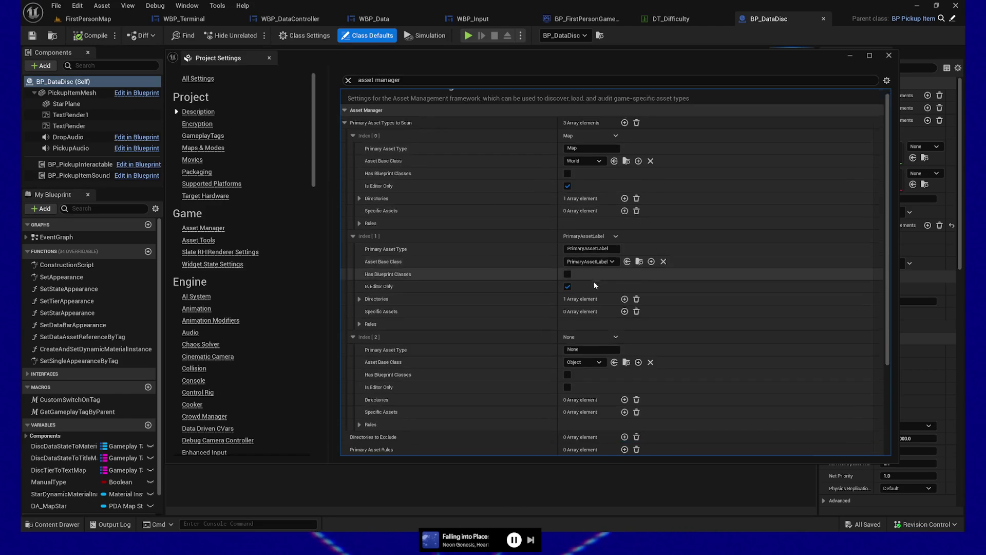
# - Set the new entry's Primary Asset Type and base class to PDA_MapStar
pyautogui.click(590, 351)
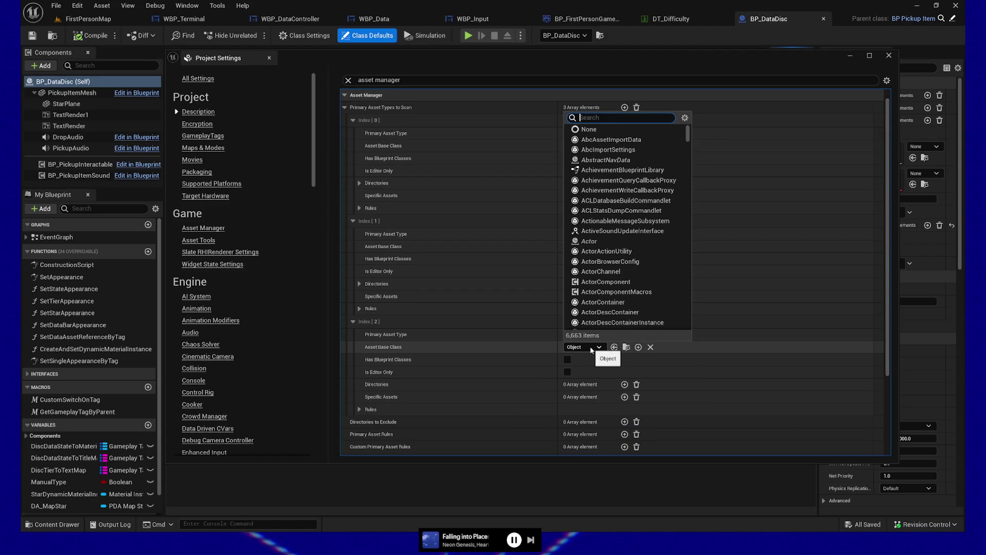
pyautogui.write('pda')
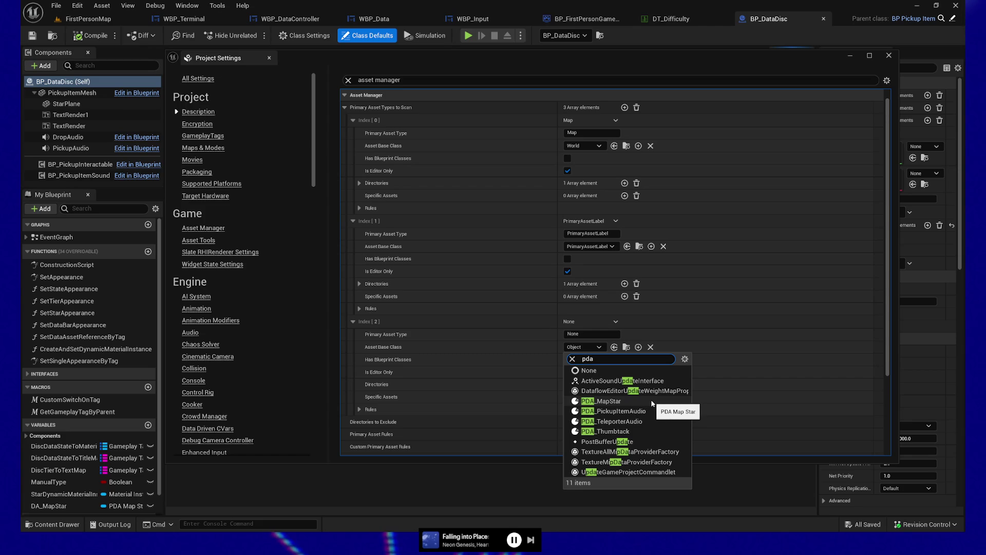
pyautogui.click(652, 400)
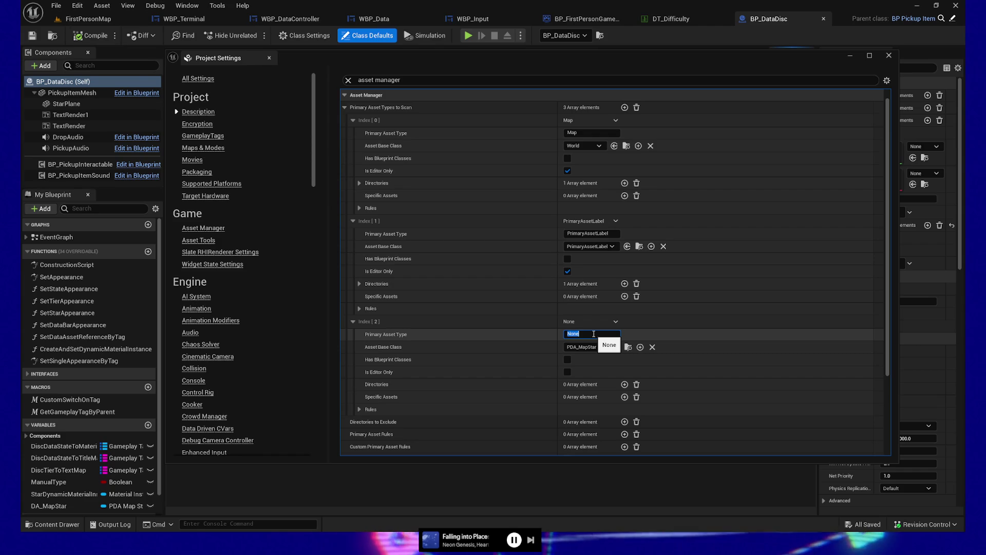
pyautogui.write('PD')
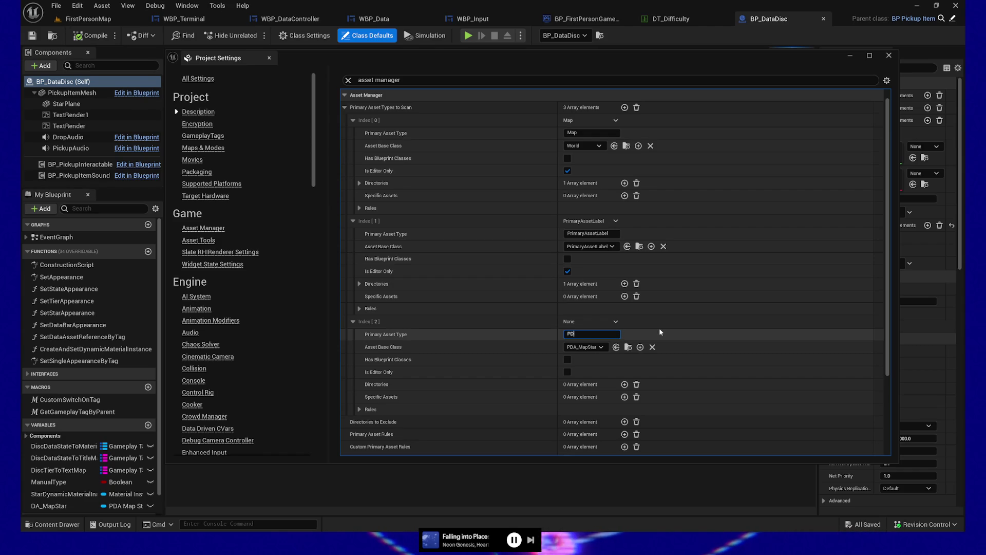
pyautogui.write('A_MapStar')
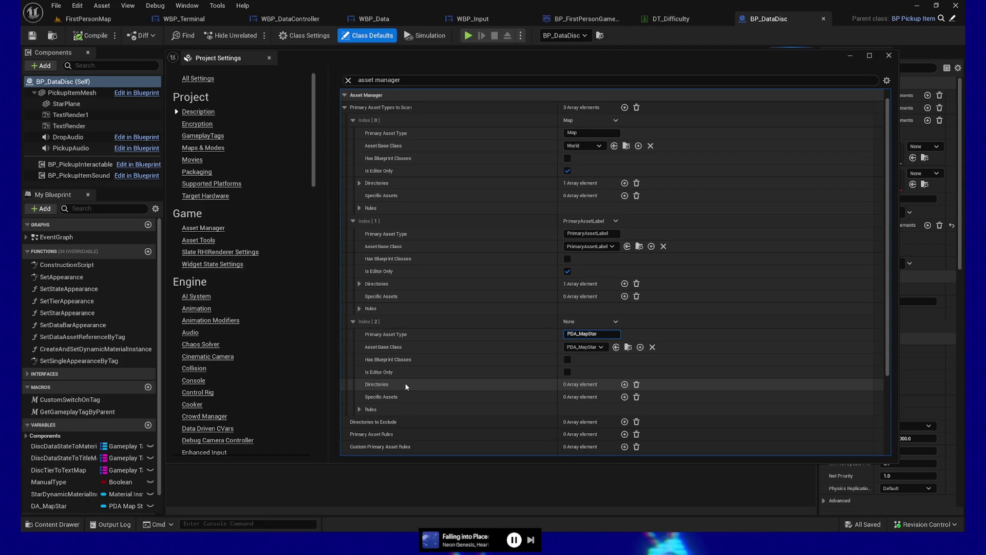
pyautogui.click(359, 284)
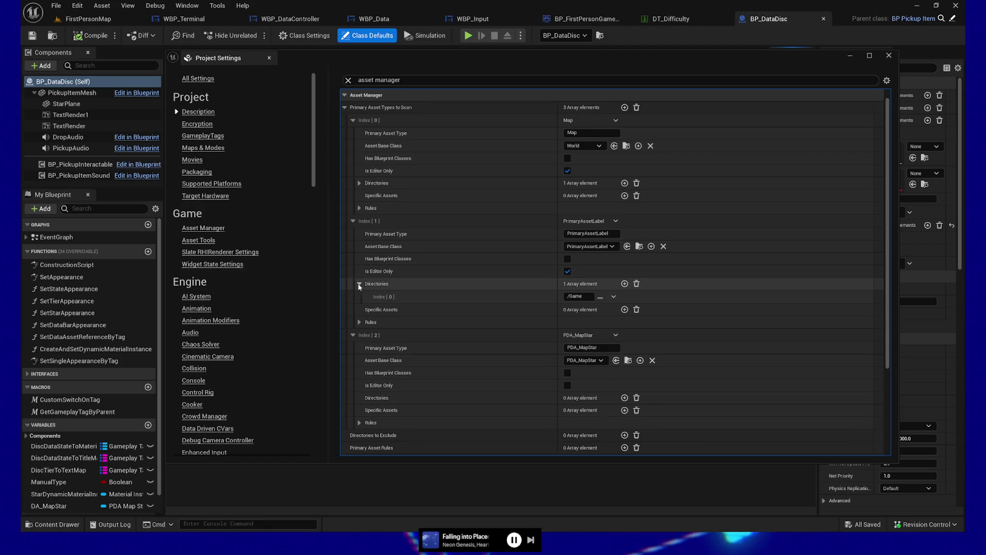
# - Show and then hide the Map type's scan directories
pyautogui.click(359, 284)
pyautogui.click(360, 183)
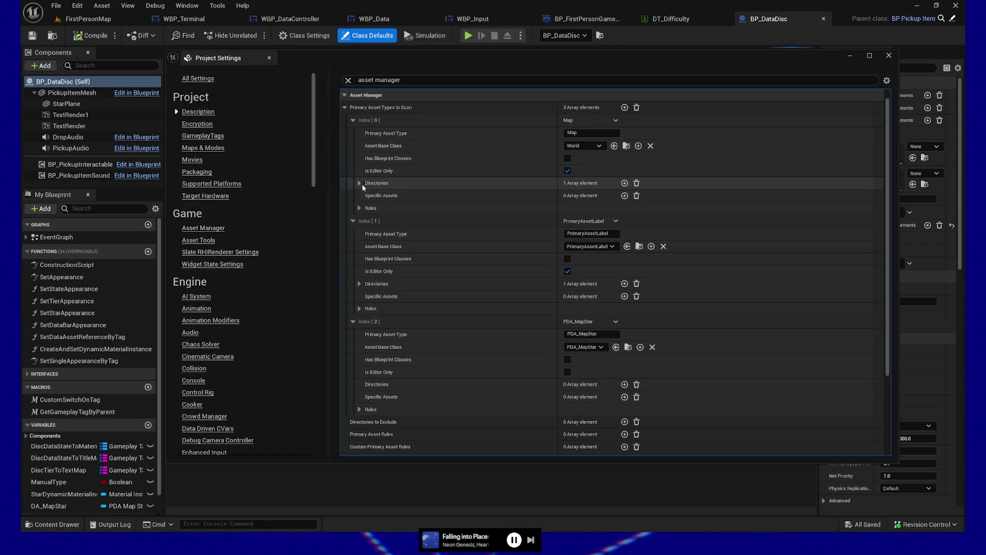
pyautogui.click(359, 184)
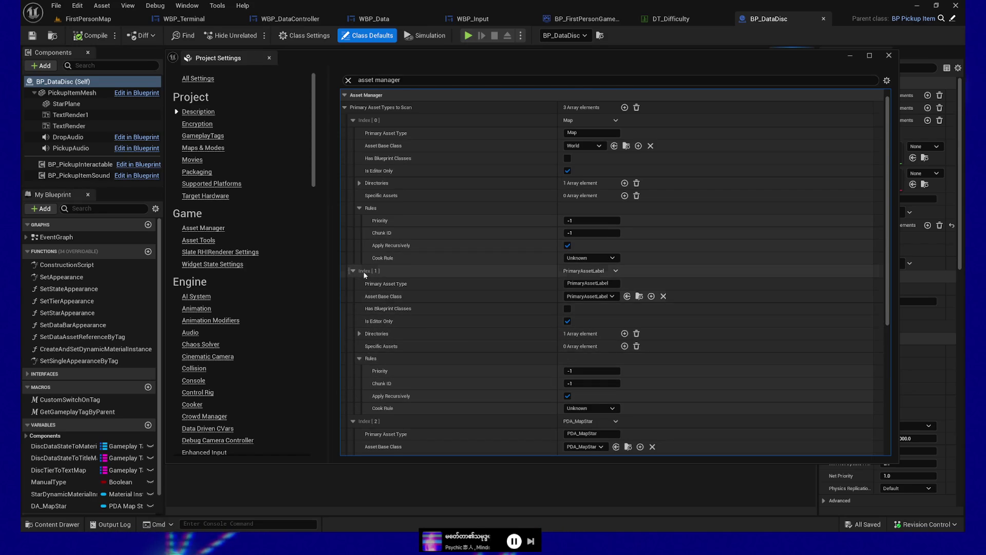
# - Set PDA_MapStar's scan directory to /Game/DataTerminal/Data/DataAssets, then close Project Settings
pyautogui.scroll(-5, 367, 281)
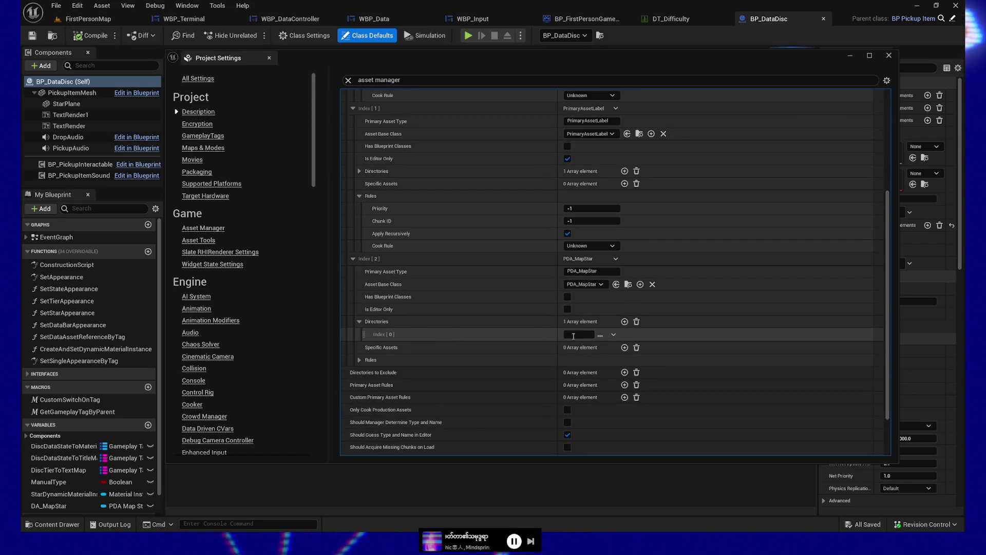
pyautogui.click(600, 335)
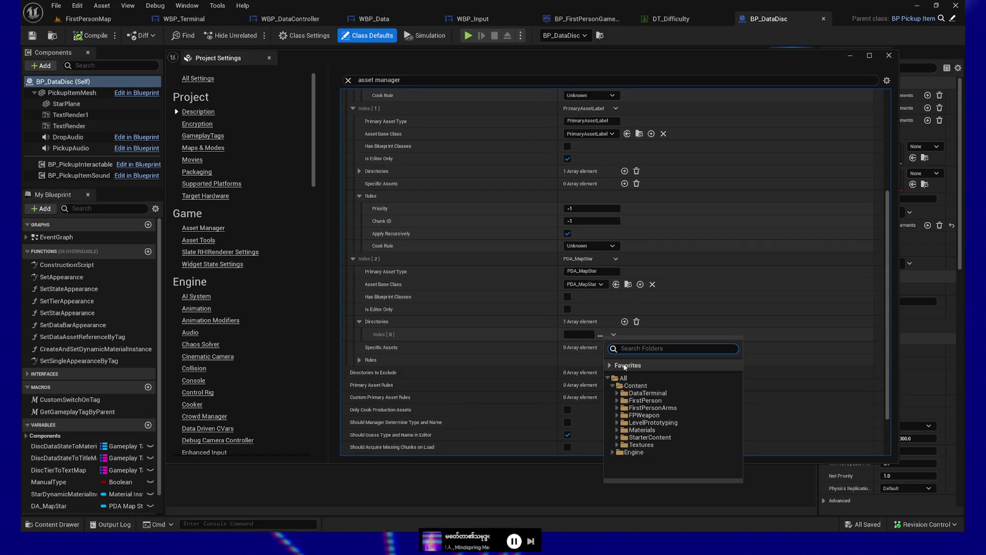
pyautogui.click(617, 394)
pyautogui.scroll(-1, 663, 407)
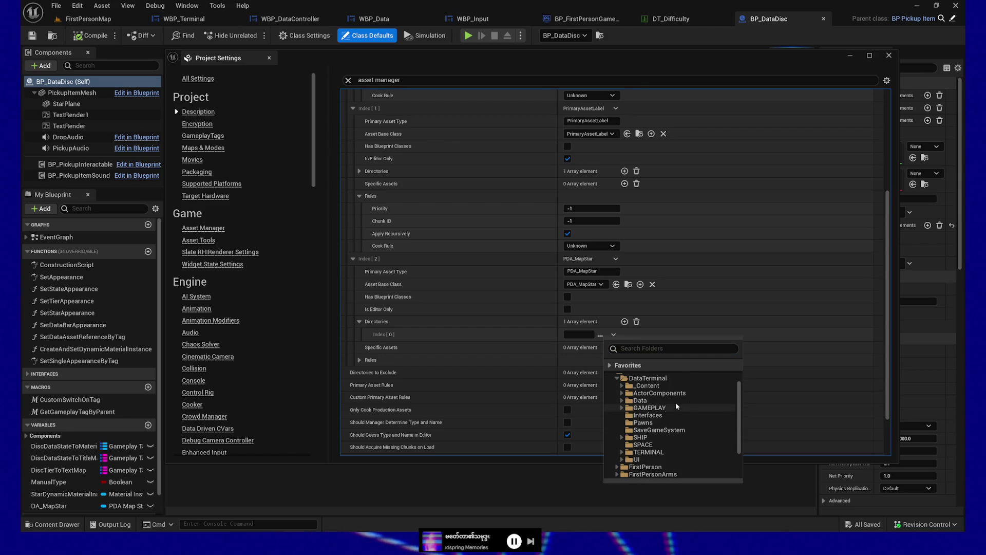
pyautogui.click(621, 402)
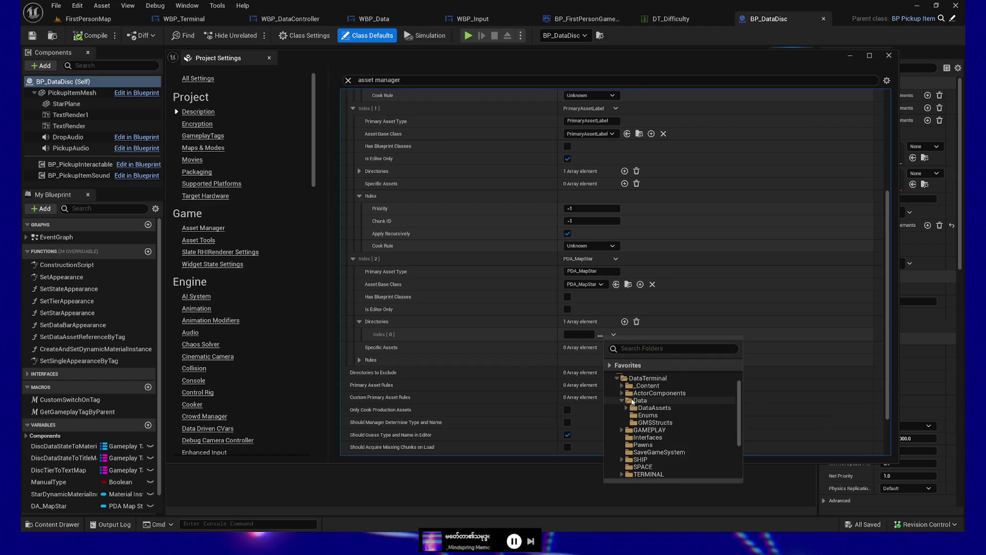
pyautogui.click(651, 411)
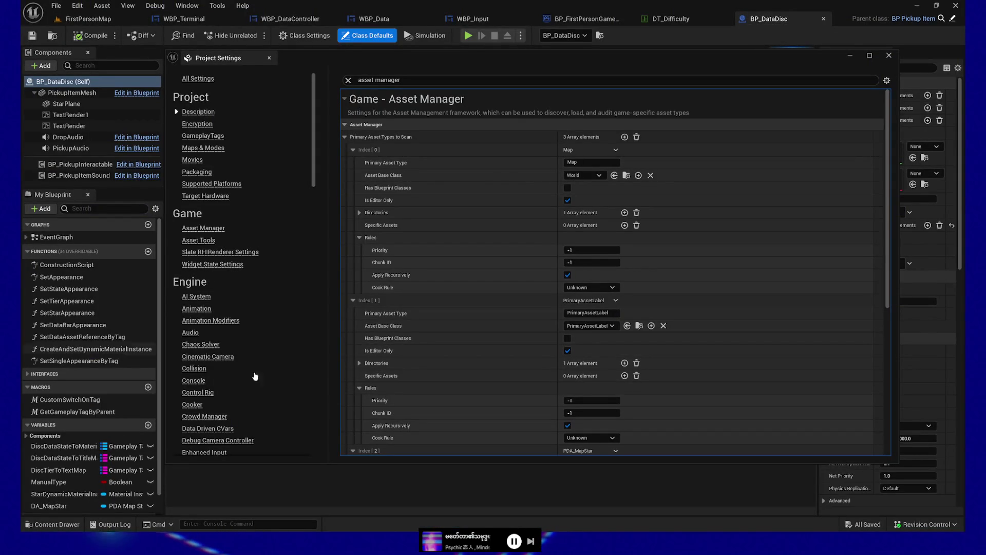
pyautogui.click(893, 54)
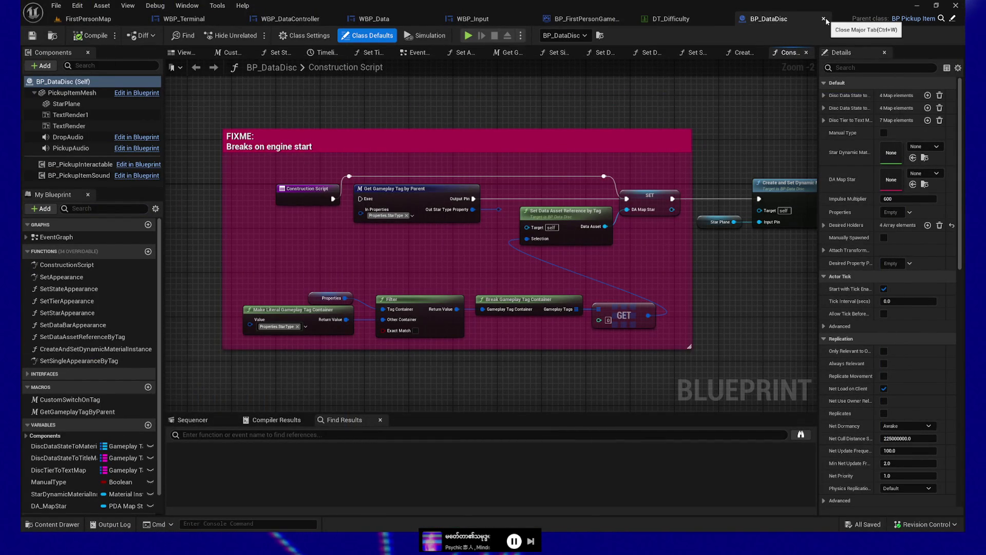
# - Switch from the WBP_Terminal and WBP_DataController tabs to the game mode's Set Active Difficulty function
pyautogui.click(195, 20)
pyautogui.click(267, 20)
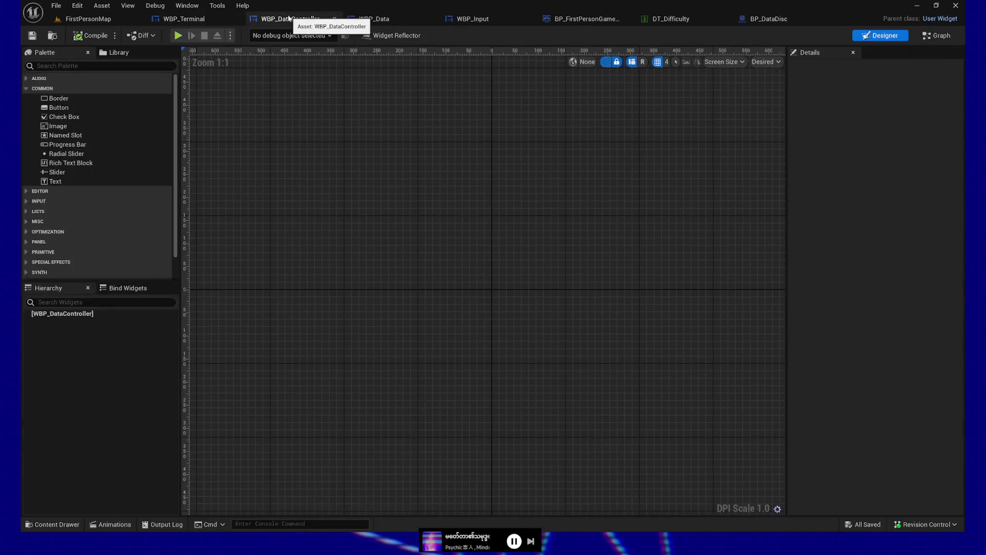
pyautogui.click(184, 18)
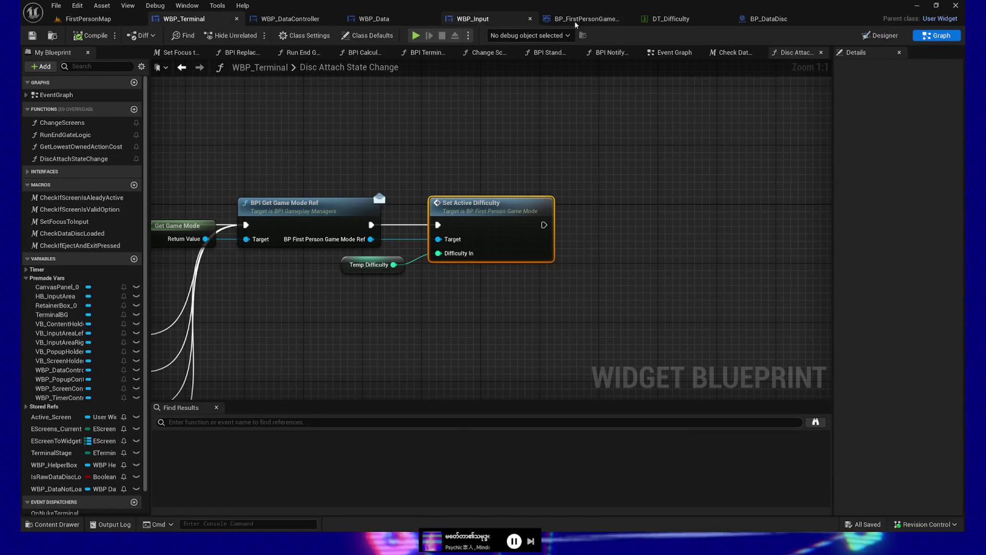
pyautogui.click(591, 19)
# - Wire the first loop's Completed to the second loop's Exec and add a reroute point
pyautogui.moveTo(590, 264)
pyautogui.mouseDown()
pyautogui.moveTo(596, 238)
pyautogui.moveTo(662, 223)
pyautogui.mouseUp()
pyautogui.moveTo(448, 153)
pyautogui.mouseDown()
pyautogui.moveTo(436, 144)
pyautogui.moveTo(354, 145)
pyautogui.mouseUp()
pyautogui.doubleClick(366, 166)
# - Try straightening the reroute points with Q, then undo the alignment
pyautogui.press('q')
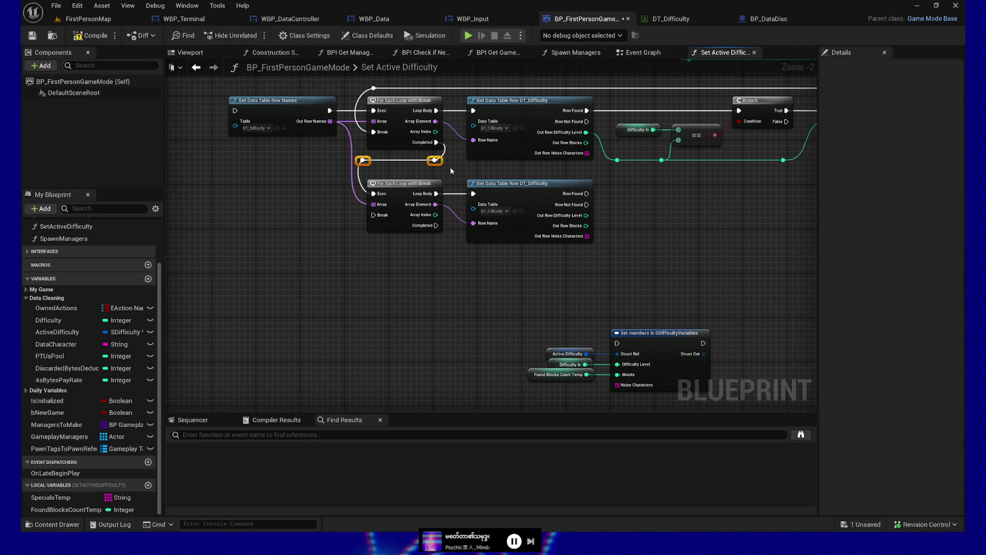
pyautogui.hotkey('ctrl', 'z')
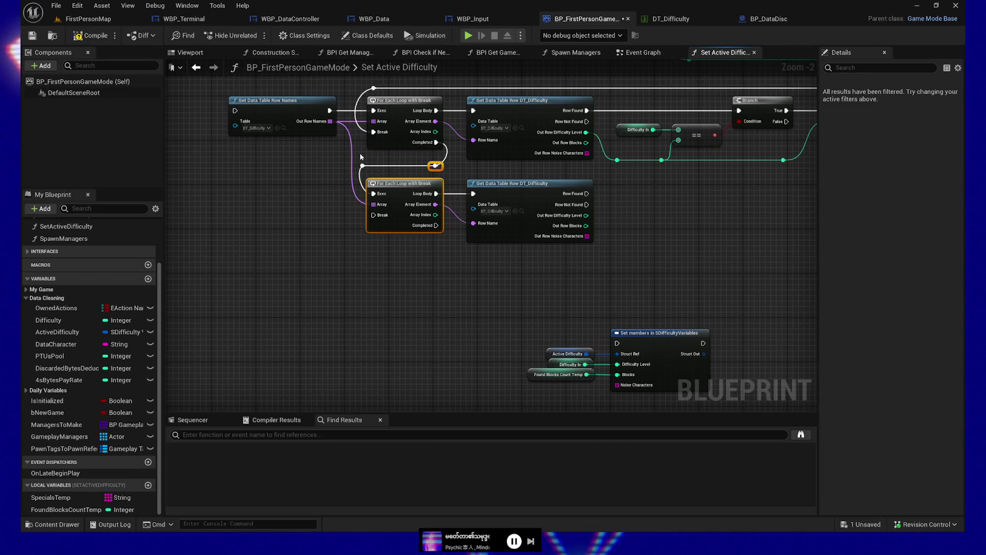
pyautogui.hotkey('ctrl', 'z')
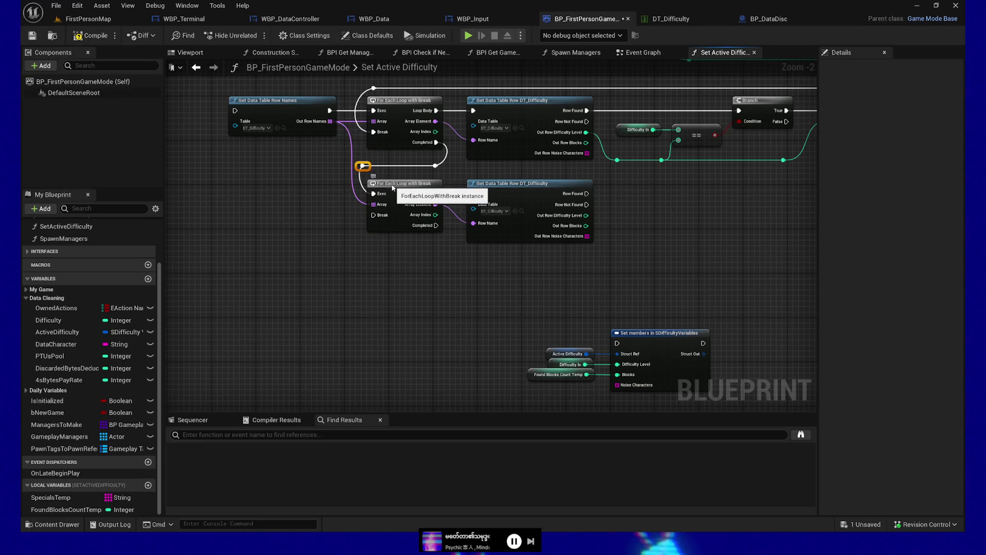
pyautogui.keyDown('ctrl'); pyautogui.click(393, 188); pyautogui.keyUp('ctrl')
pyautogui.click(363, 165)
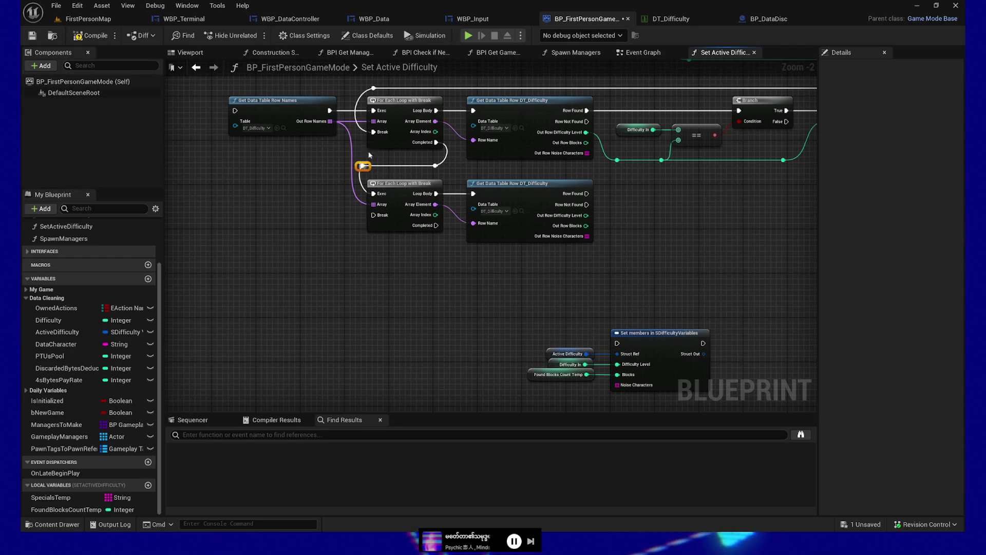
# - Copy the Difficulty In getter, <= comparison and Branch, and paste them below
pyautogui.moveTo(430, 298)
pyautogui.mouseDown()
pyautogui.moveTo(411, 293)
pyautogui.moveTo(380, 324)
pyautogui.moveTo(480, 315)
pyautogui.moveTo(461, 272)
pyautogui.mouseUp()
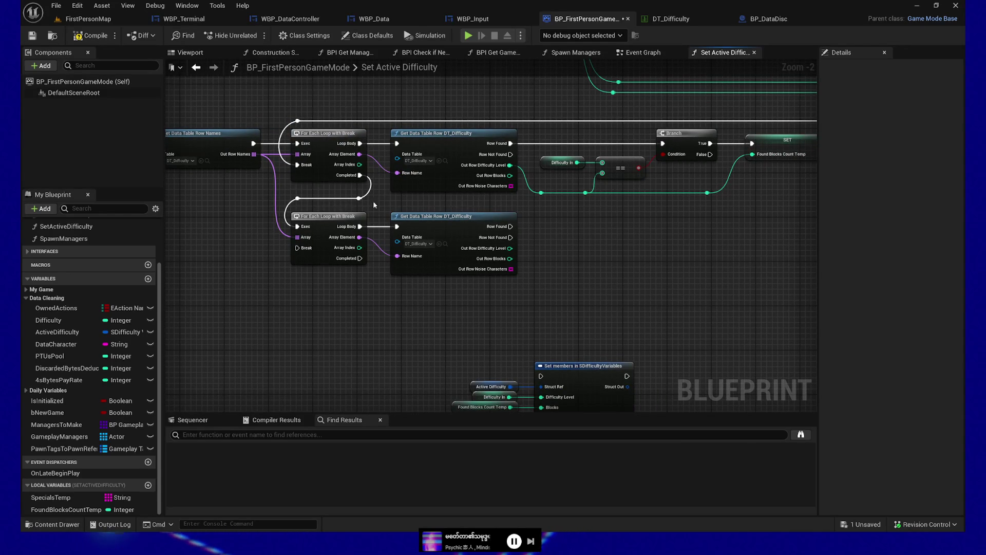
pyautogui.moveTo(666, 265); pyautogui.dragTo(589, 243)
pyautogui.moveTo(509, 252)
pyautogui.mouseDown()
pyautogui.moveTo(579, 255)
pyautogui.moveTo(577, 243)
pyautogui.moveTo(550, 230)
pyautogui.mouseUp()
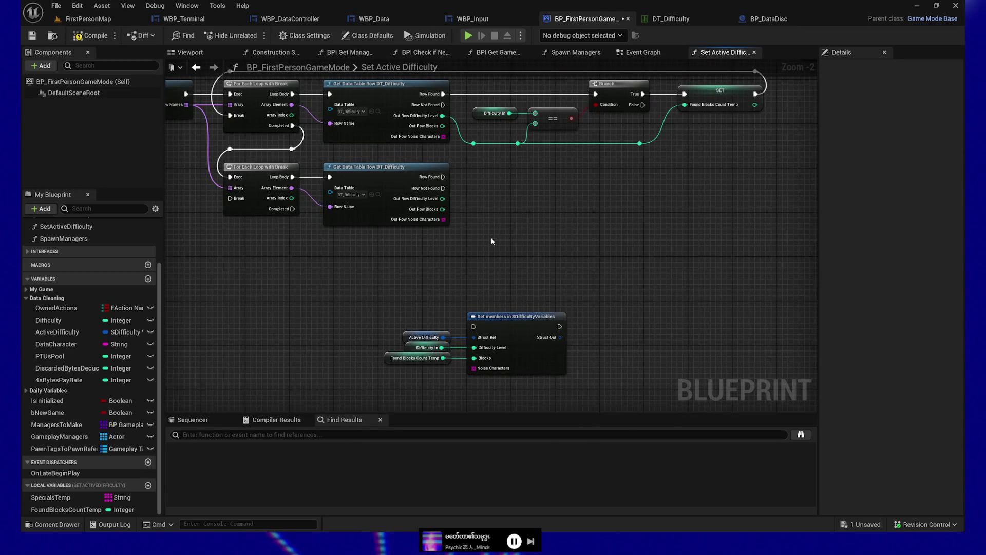
pyautogui.moveTo(463, 231); pyautogui.dragTo(514, 239)
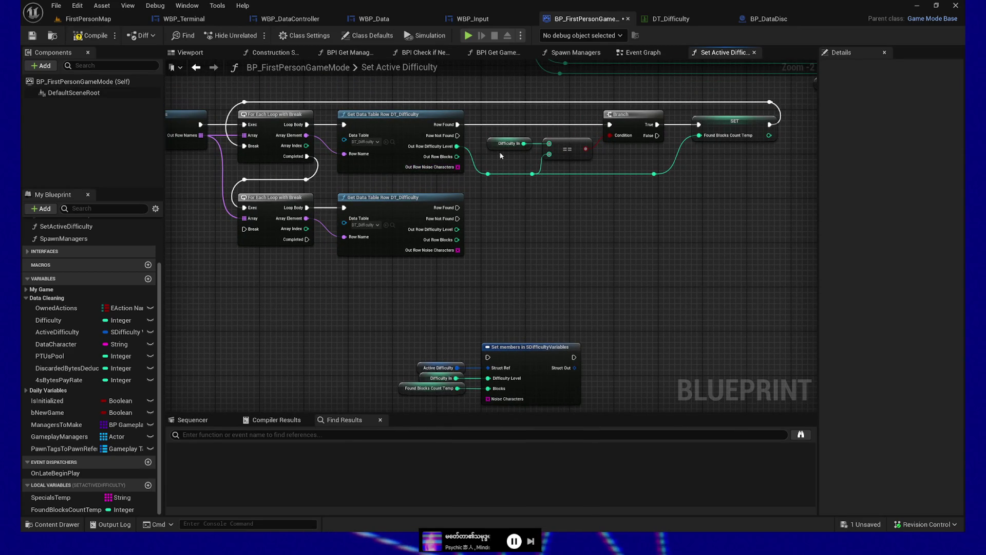
pyautogui.hotkey('ctrl', 'z')
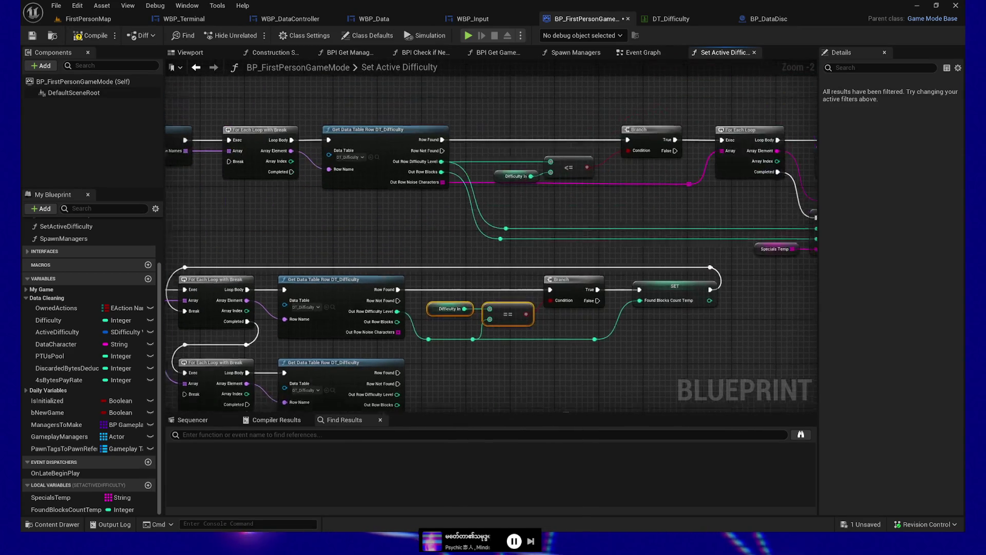
pyautogui.moveTo(574, 200); pyautogui.dragTo(634, 207)
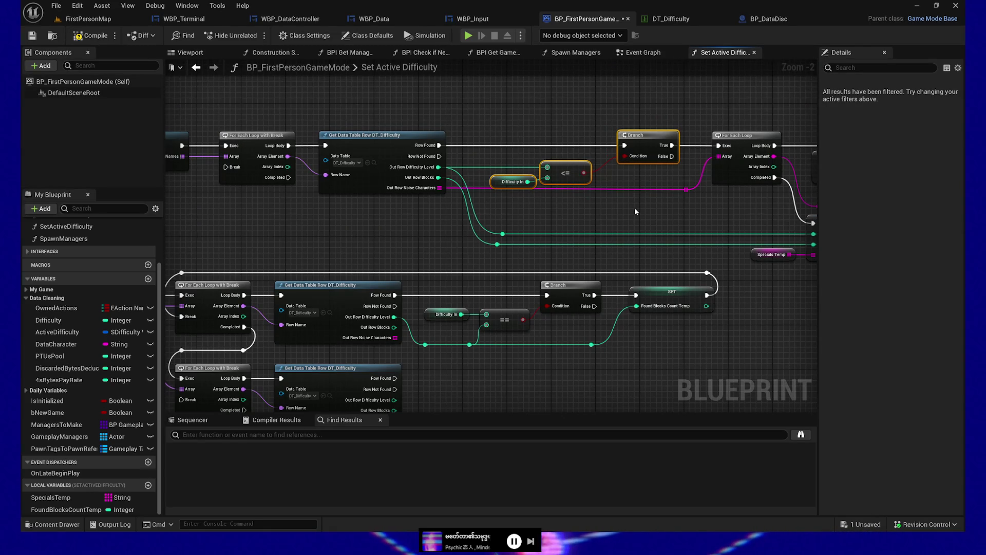
pyautogui.scroll(-4, 512, 261)
pyautogui.hotkey('ctrl', 'v')
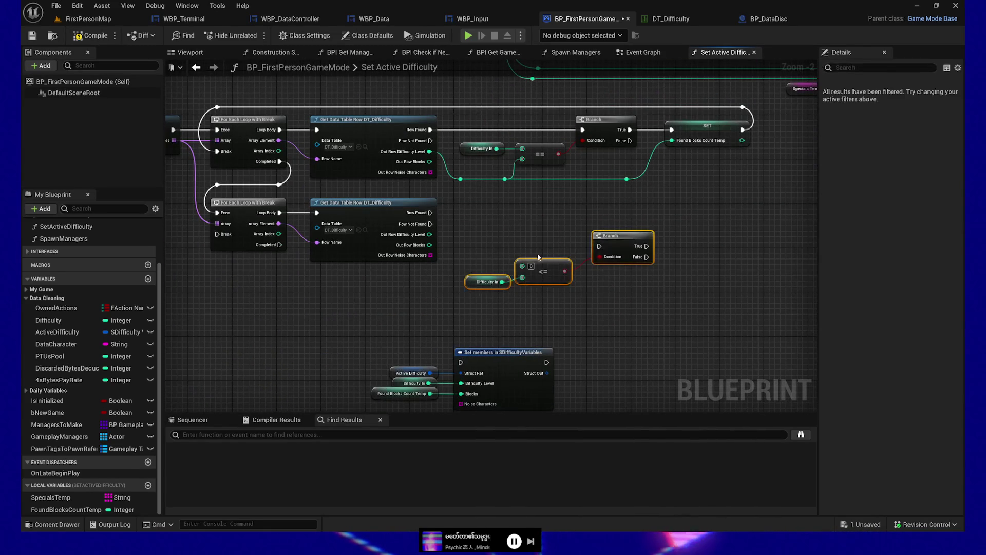
# - Connect Row Found to the pasted Branch and align it with the upper Branch
pyautogui.moveTo(429, 216); pyautogui.dragTo(599, 246)
pyautogui.moveTo(717, 210)
pyautogui.mouseDown()
pyautogui.moveTo(427, 371)
pyautogui.moveTo(302, 363)
pyautogui.mouseUp()
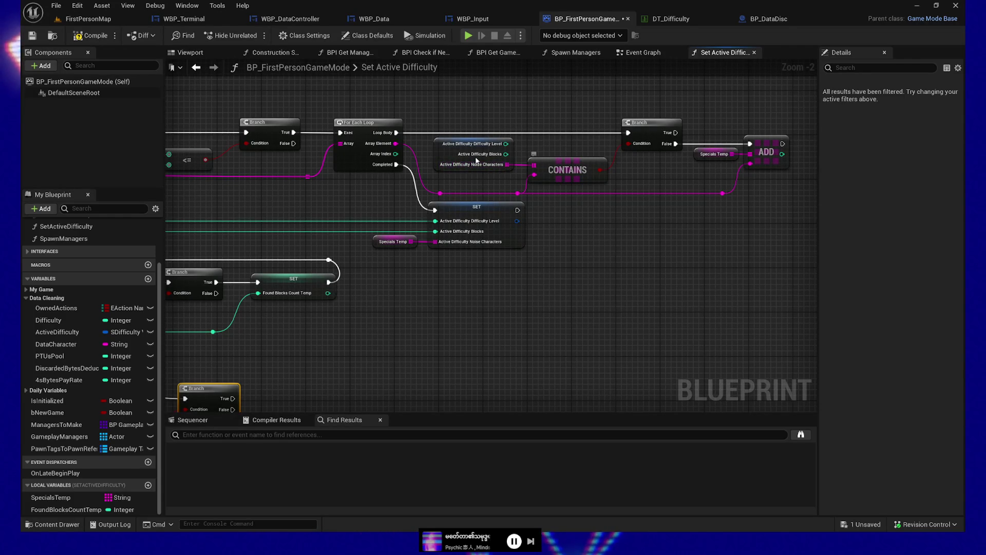
pyautogui.press('Home')
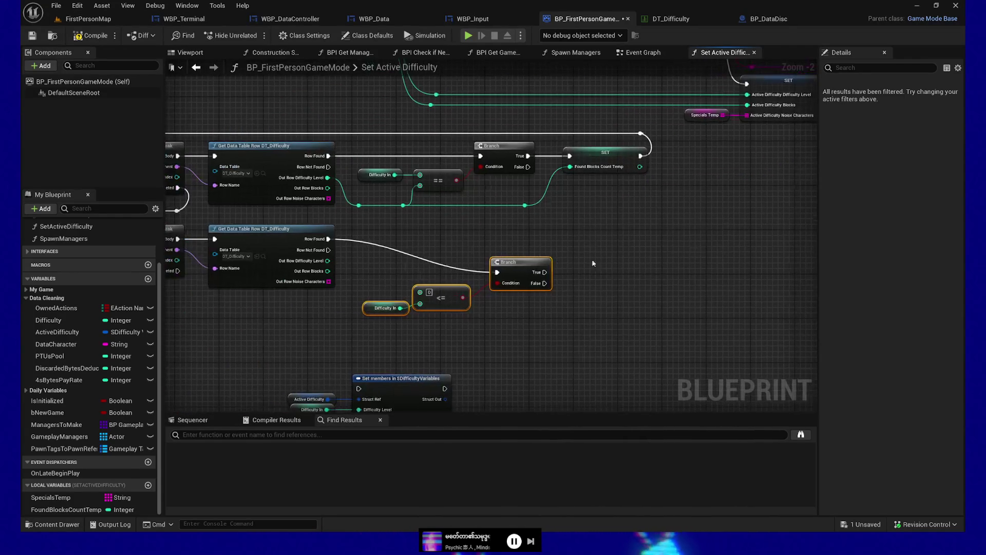
pyautogui.click(512, 263)
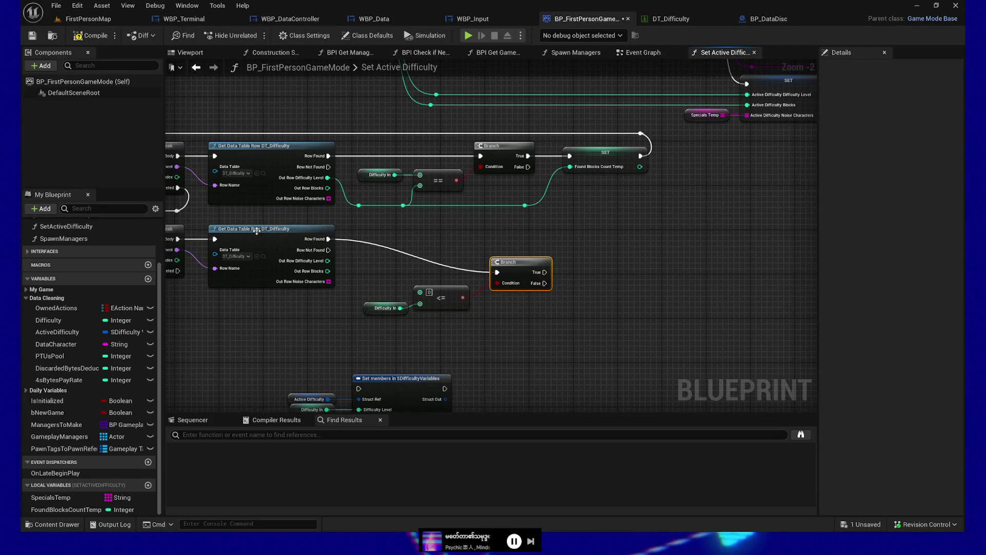
pyautogui.keyDown('ctrl'); pyautogui.click(327, 244); pyautogui.keyUp('ctrl')
pyautogui.press('q')
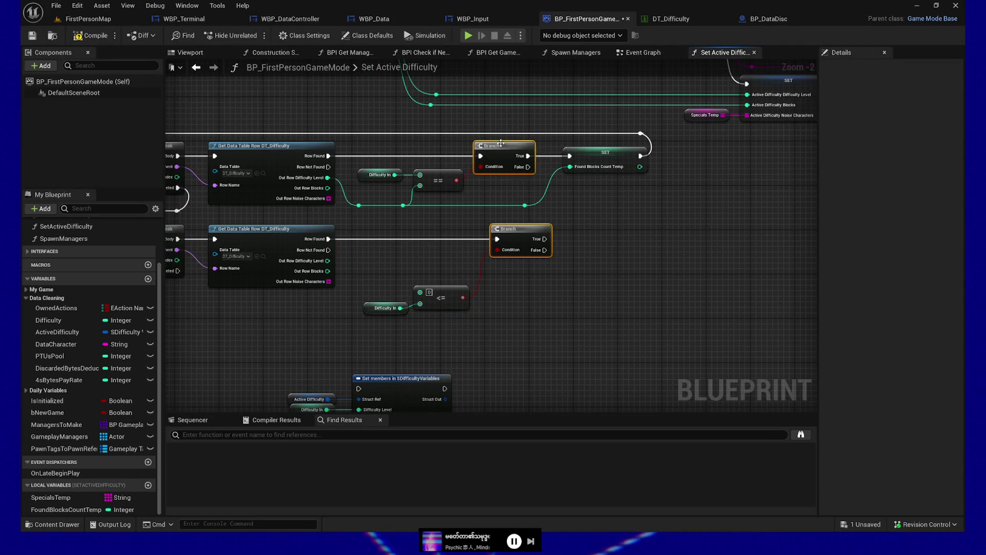
pyautogui.keyDown('ctrl'); pyautogui.click(501, 143); pyautogui.keyUp('ctrl')
pyautogui.hotkey('shift', 'a')
pyautogui.moveTo(448, 321); pyautogui.dragTo(446, 273)
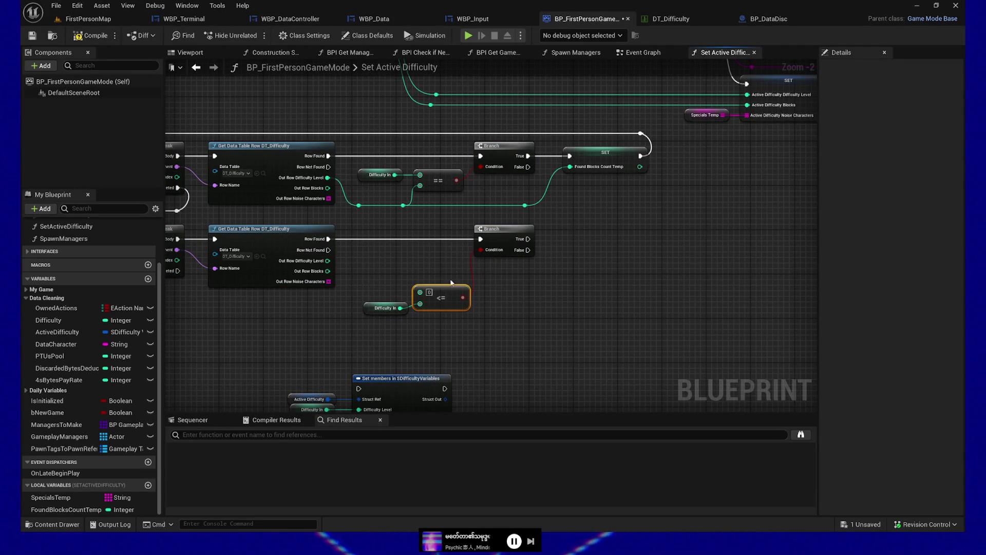
# - Move the Difficulty In and <= nodes up and disconnect Difficulty In from the == comparison
pyautogui.moveTo(416, 312)
pyautogui.mouseDown()
pyautogui.moveTo(383, 303)
pyautogui.moveTo(438, 281)
pyautogui.mouseUp()
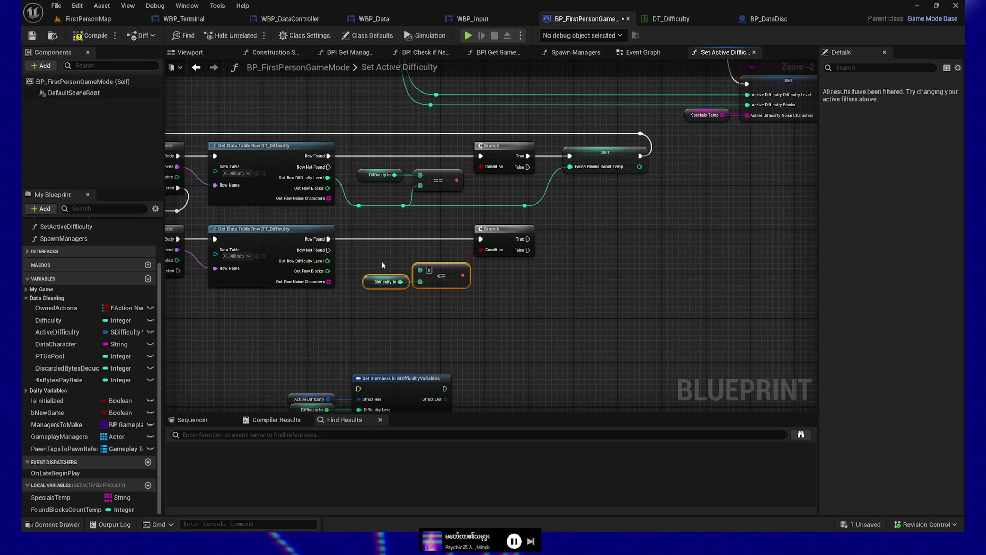
pyautogui.moveTo(460, 311); pyautogui.dragTo(461, 311)
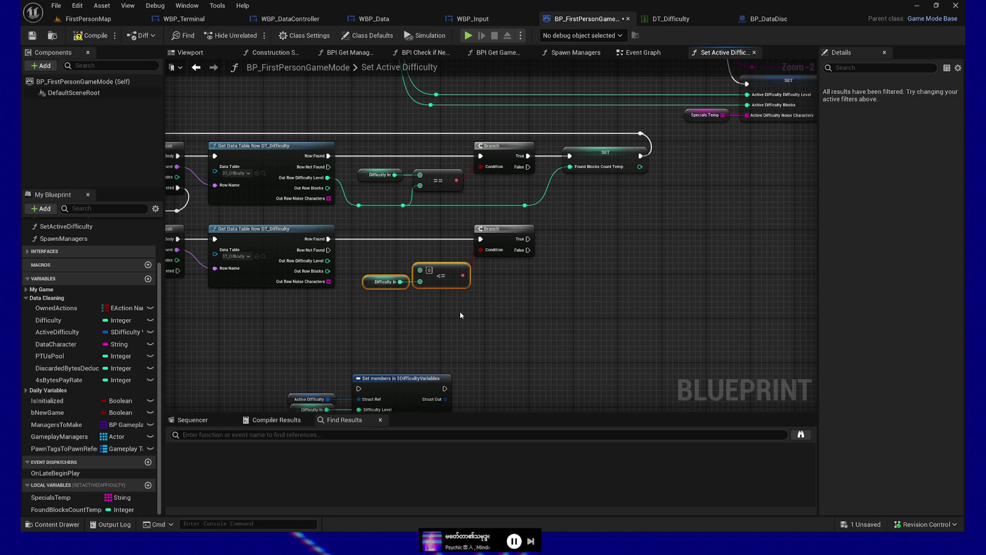
pyautogui.click(445, 275)
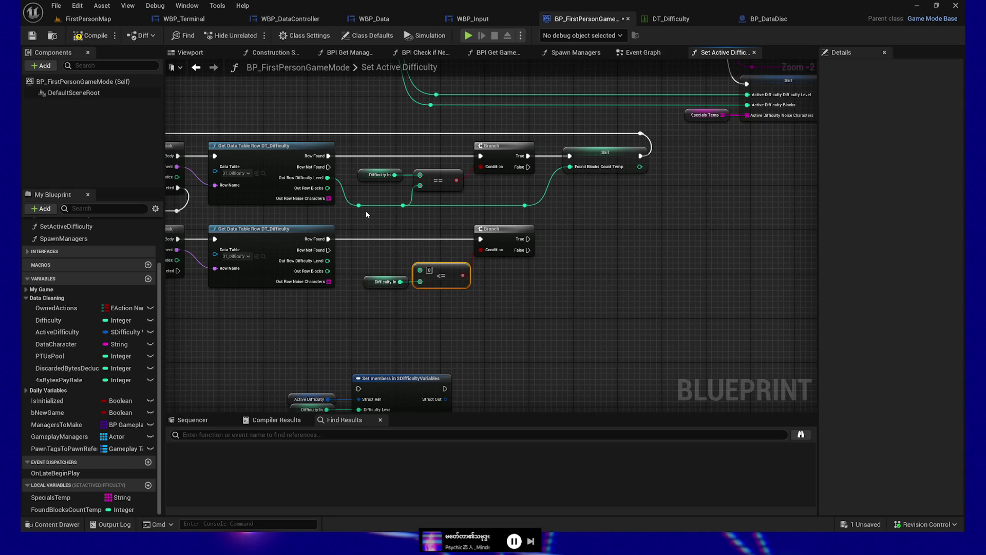
pyautogui.keyDown('alt'); pyautogui.click(409, 178); pyautogui.keyUp('alt')
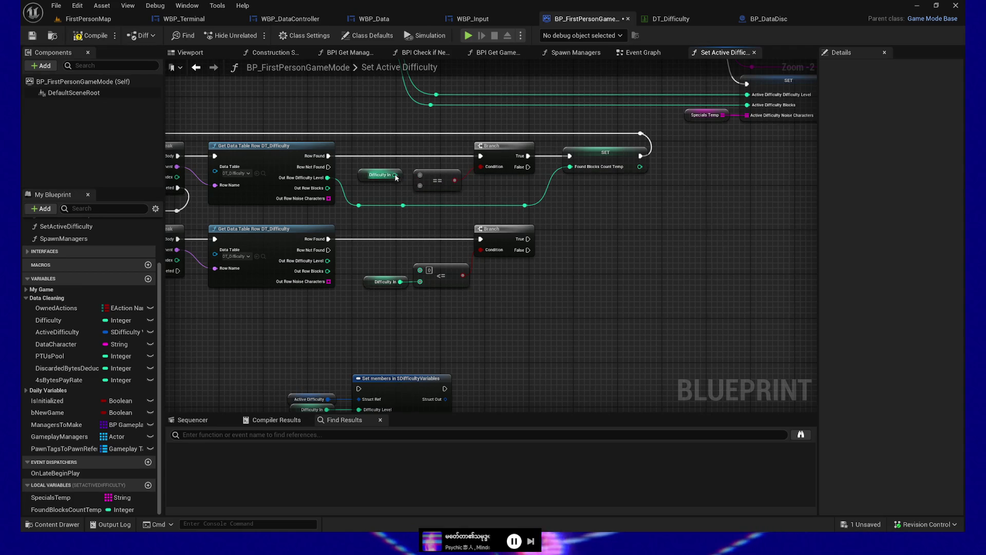
pyautogui.moveTo(404, 205); pyautogui.dragTo(420, 176)
# - Undo the knot move and wire the second row's Difficulty Level into the <= comparison
pyautogui.hotkey('ctrl', 'z')
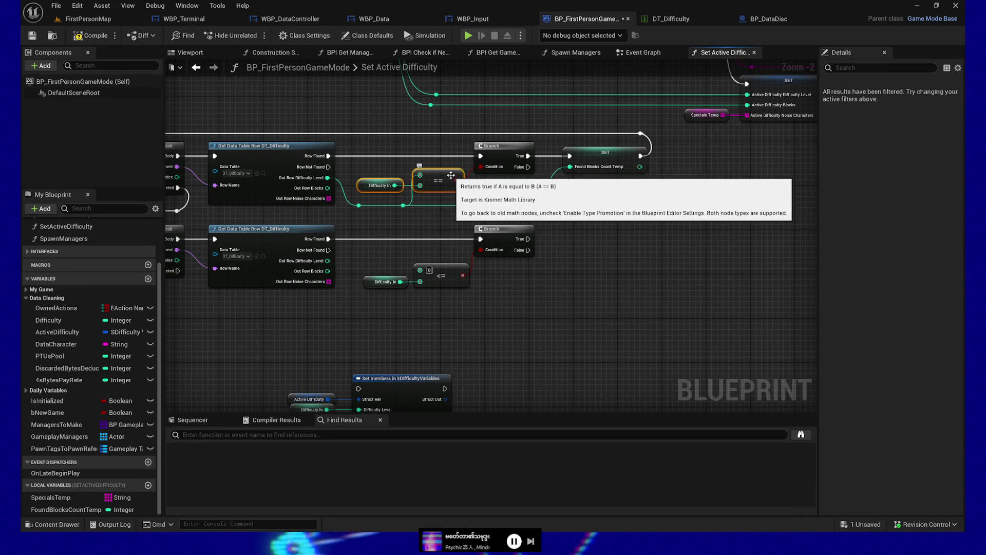
pyautogui.click(403, 205)
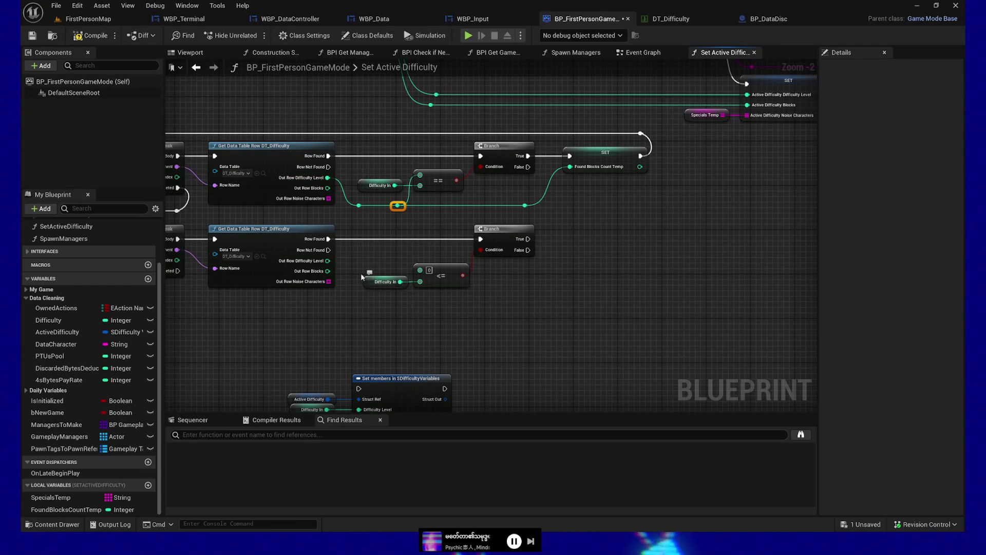
pyautogui.moveTo(328, 260); pyautogui.dragTo(355, 304)
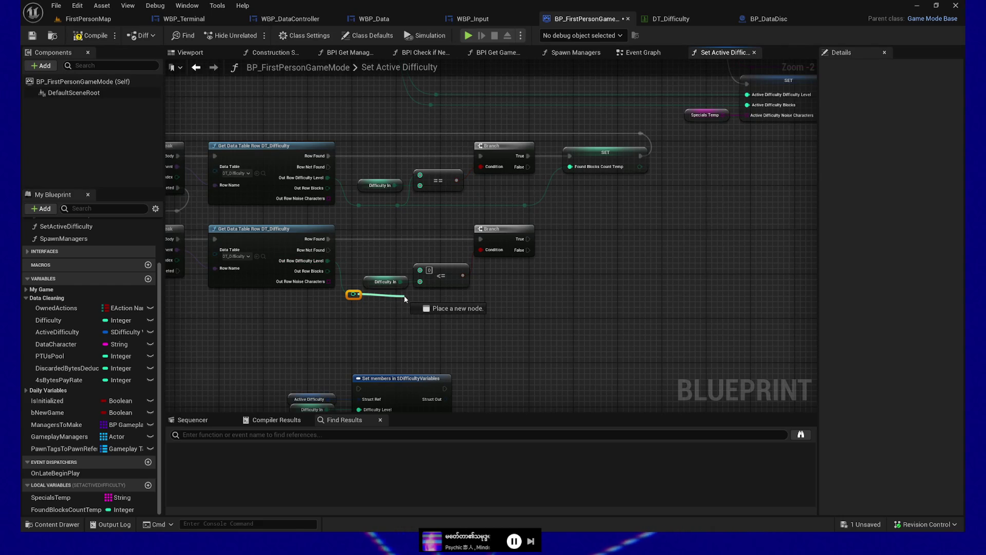
pyautogui.moveTo(423, 271); pyautogui.dragTo(421, 270)
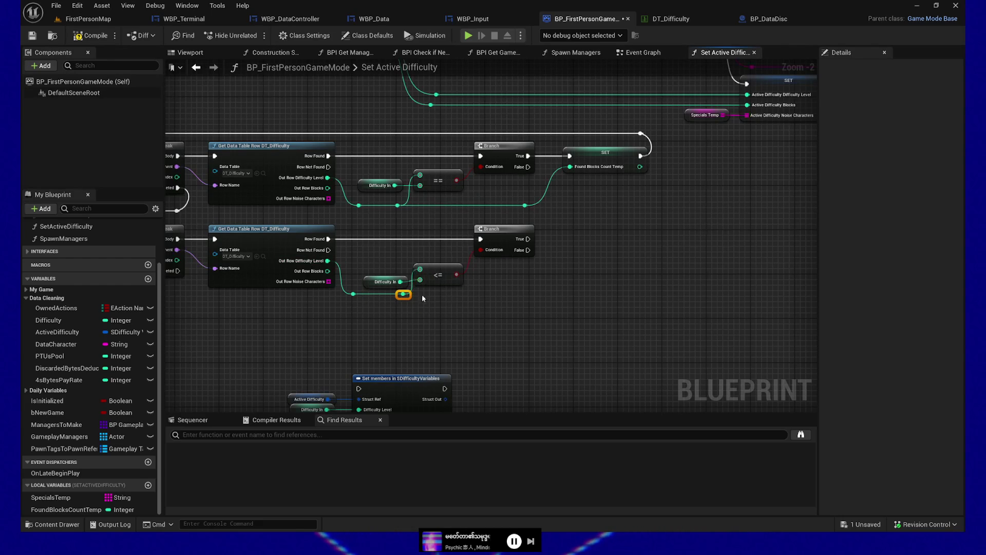
# - Arrange the lower Difficulty In, <= and == nodes and reroute knots around the comparisons
pyautogui.moveTo(359, 267); pyautogui.dragTo(442, 290)
pyautogui.click(383, 277)
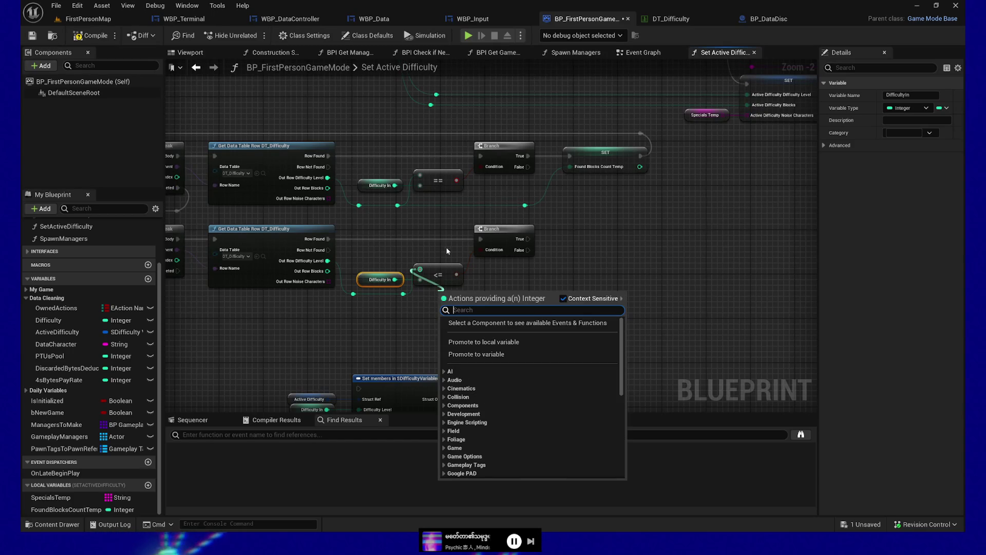
pyautogui.click(448, 248)
pyautogui.click(438, 272)
pyautogui.keyDown('ctrl'); pyautogui.click(446, 173); pyautogui.keyUp('ctrl')
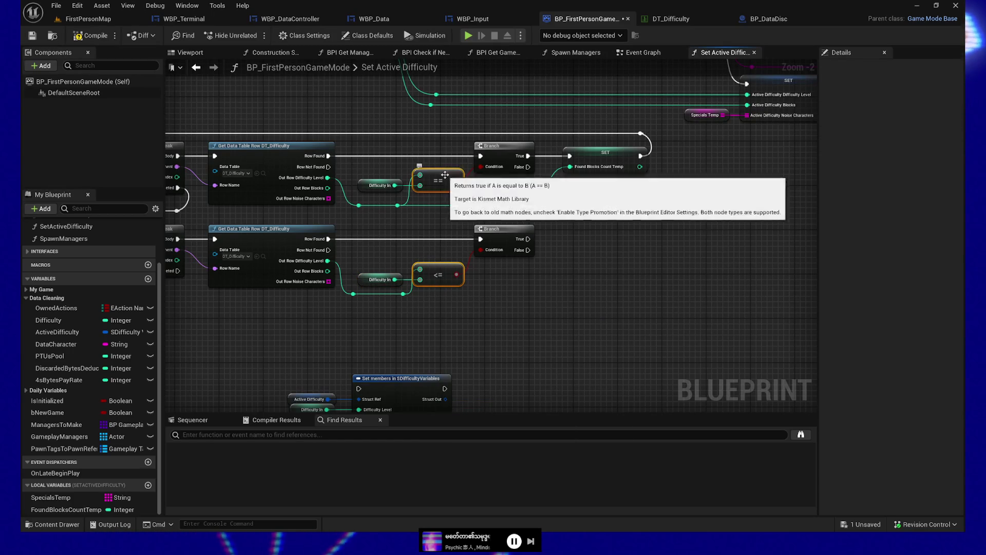
pyautogui.click(403, 295)
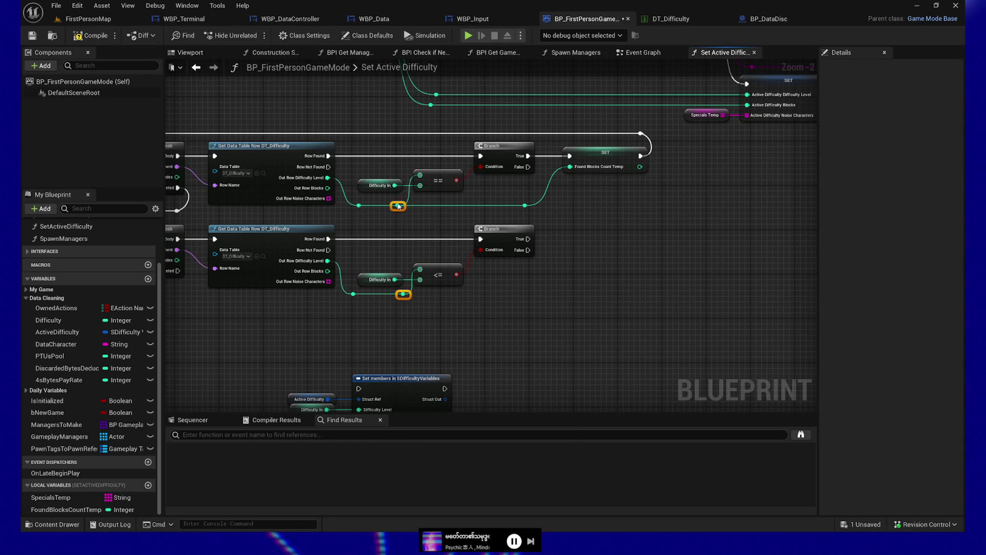
pyautogui.click(373, 278)
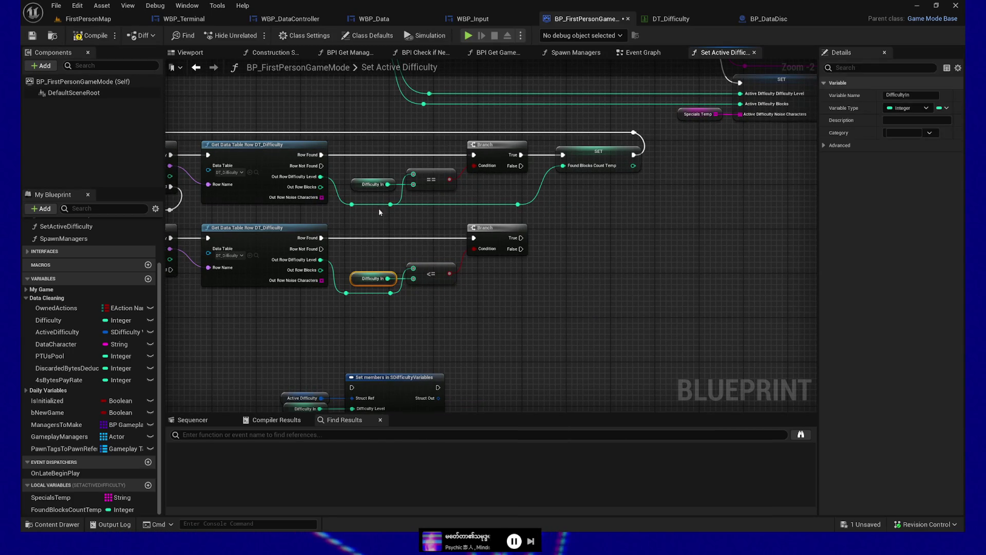
pyautogui.moveTo(464, 304); pyautogui.dragTo(473, 309)
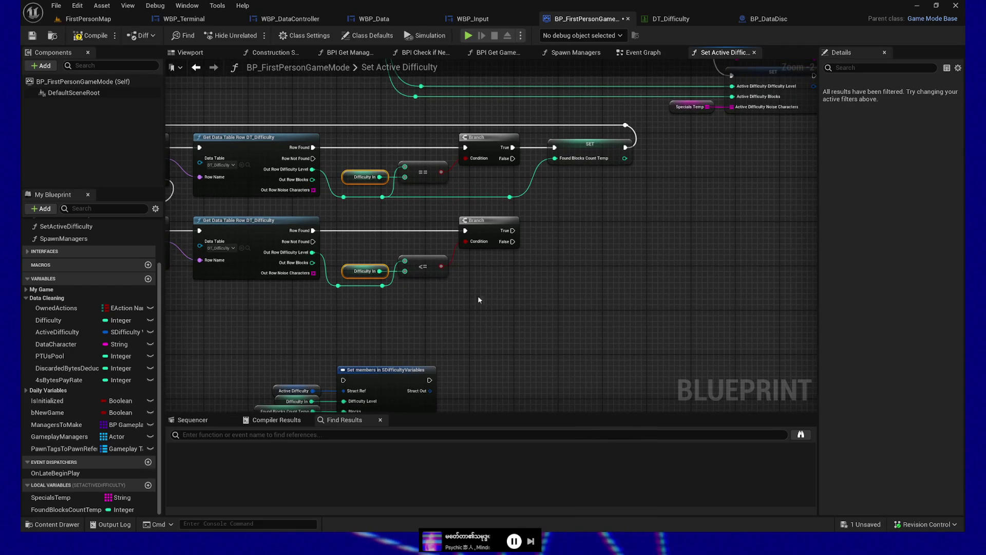
pyautogui.moveTo(466, 241)
pyautogui.mouseDown()
pyautogui.moveTo(469, 293)
pyautogui.moveTo(406, 307)
pyautogui.mouseUp()
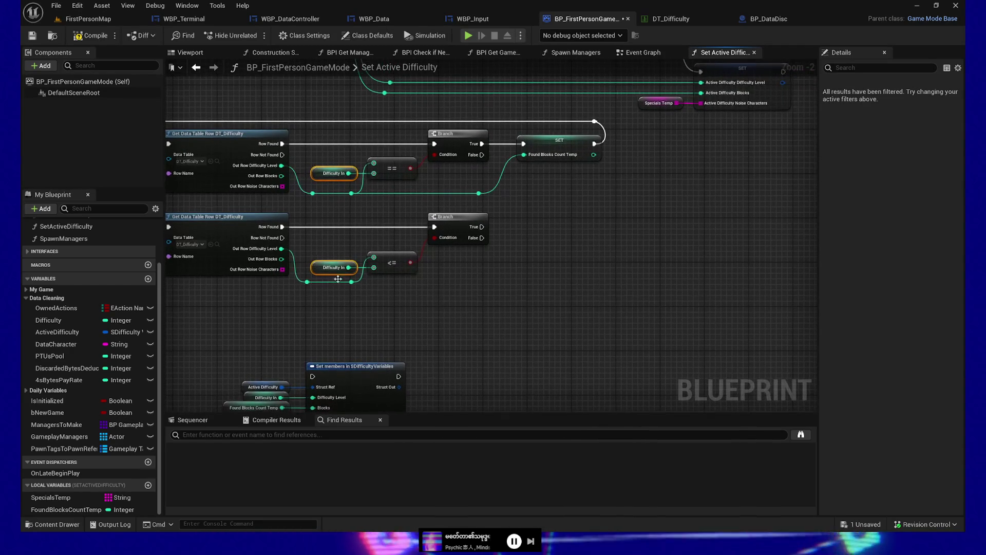
pyautogui.click(308, 282)
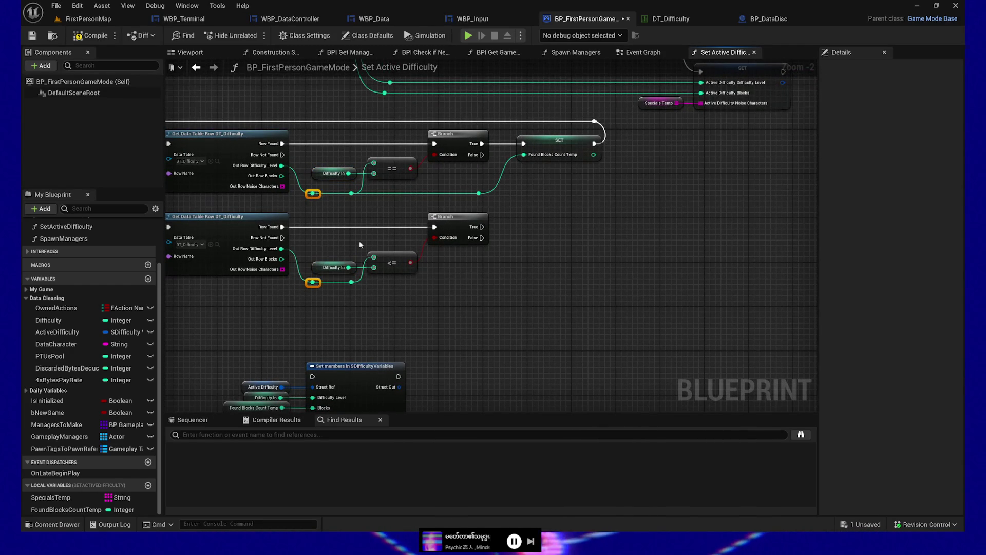
# - Place a Specials Temp getter and wire it into a new Append Array node
pyautogui.moveTo(407, 322); pyautogui.dragTo(350, 295)
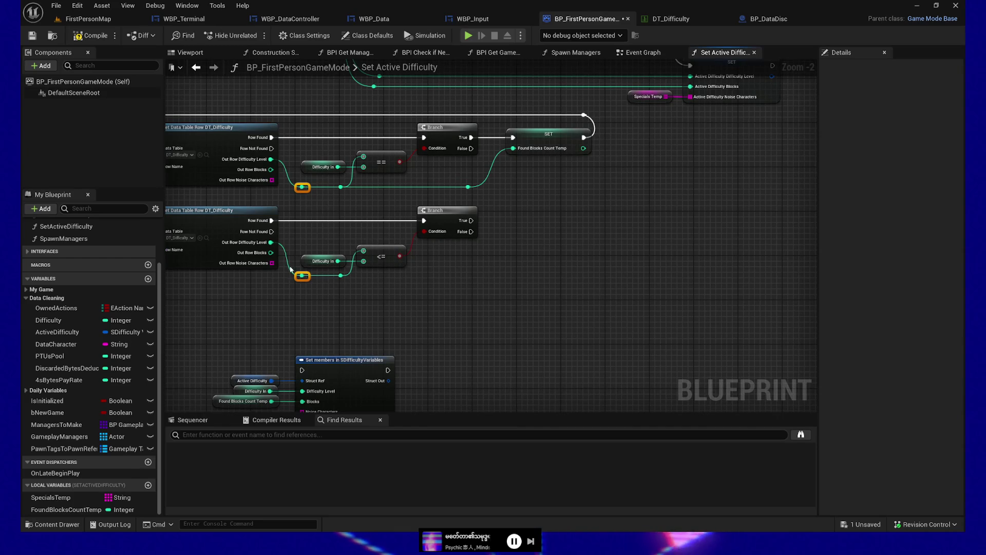
pyautogui.moveTo(271, 262)
pyautogui.mouseDown()
pyautogui.moveTo(292, 289)
pyautogui.moveTo(474, 288)
pyautogui.mouseUp()
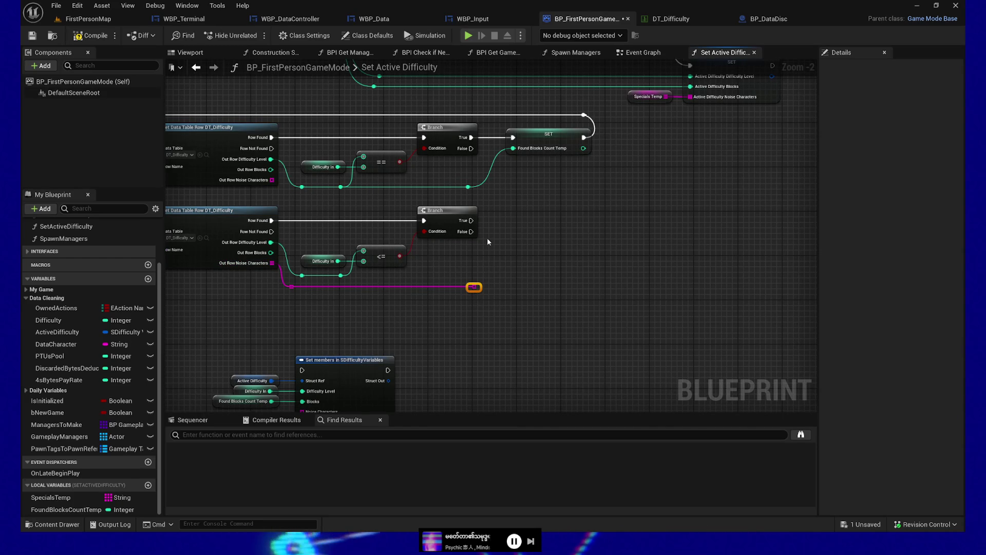
pyautogui.moveTo(59, 500); pyautogui.dragTo(684, 154)
pyautogui.click(529, 265)
pyautogui.moveTo(628, 228)
pyautogui.mouseDown()
pyautogui.moveTo(755, 218)
pyautogui.moveTo(504, 328)
pyautogui.moveTo(703, 251)
pyautogui.mouseUp()
pyautogui.moveTo(468, 288); pyautogui.dragTo(534, 271)
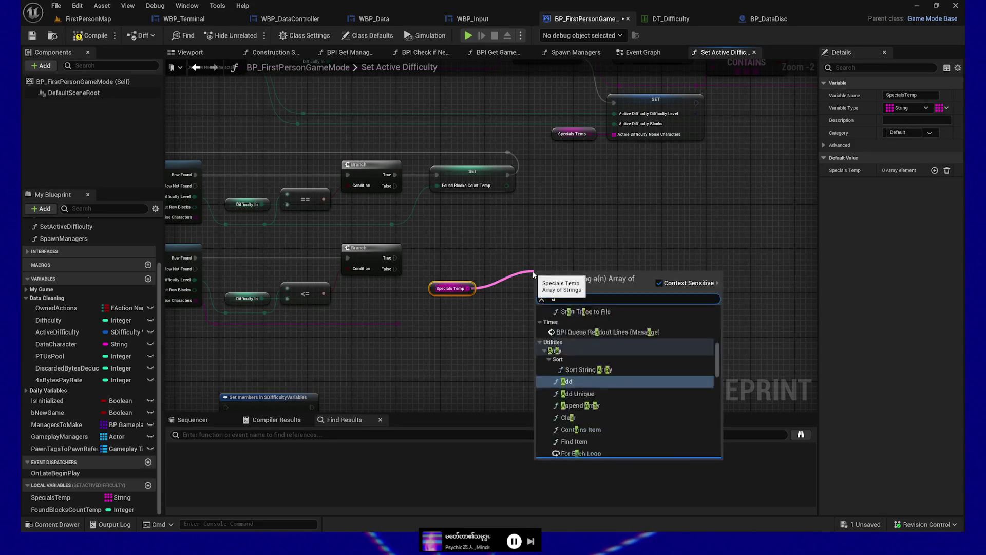
pyautogui.write('append')
pyautogui.click(569, 329)
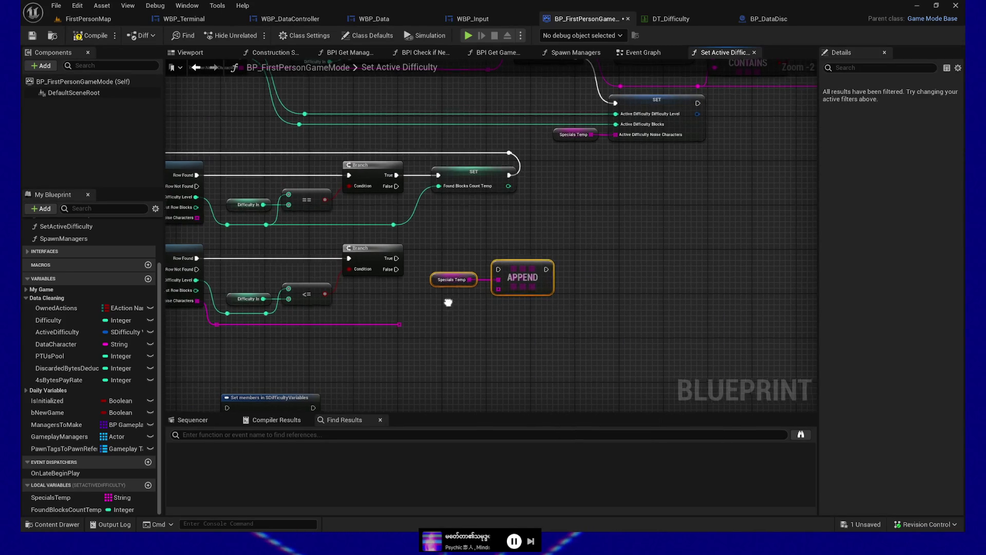
# - Feed Out Row Noise Characters into APPEND, drive it from Branch True, and tidy the reroute knot
pyautogui.moveTo(447, 303); pyautogui.dragTo(509, 286)
pyautogui.moveTo(461, 307); pyautogui.dragTo(559, 271)
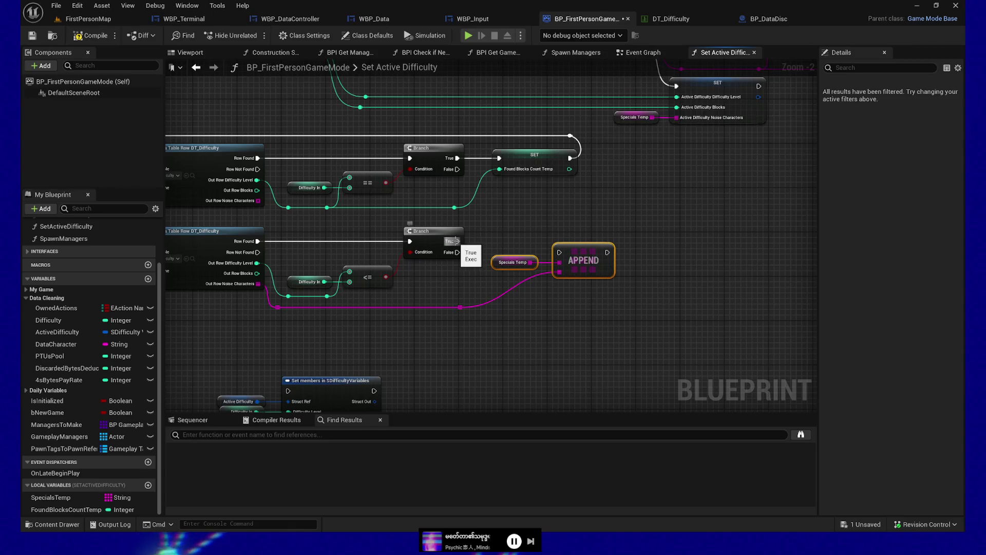
pyautogui.moveTo(455, 241)
pyautogui.mouseDown()
pyautogui.moveTo(593, 245)
pyautogui.moveTo(560, 253)
pyautogui.moveTo(566, 242)
pyautogui.mouseUp()
pyautogui.moveTo(445, 295)
pyautogui.mouseDown()
pyautogui.moveTo(492, 323)
pyautogui.moveTo(488, 227)
pyautogui.moveTo(510, 308)
pyautogui.mouseUp()
pyautogui.moveTo(465, 348)
pyautogui.mouseDown()
pyautogui.moveTo(553, 335)
pyautogui.moveTo(607, 307)
pyautogui.moveTo(654, 252)
pyautogui.mouseUp()
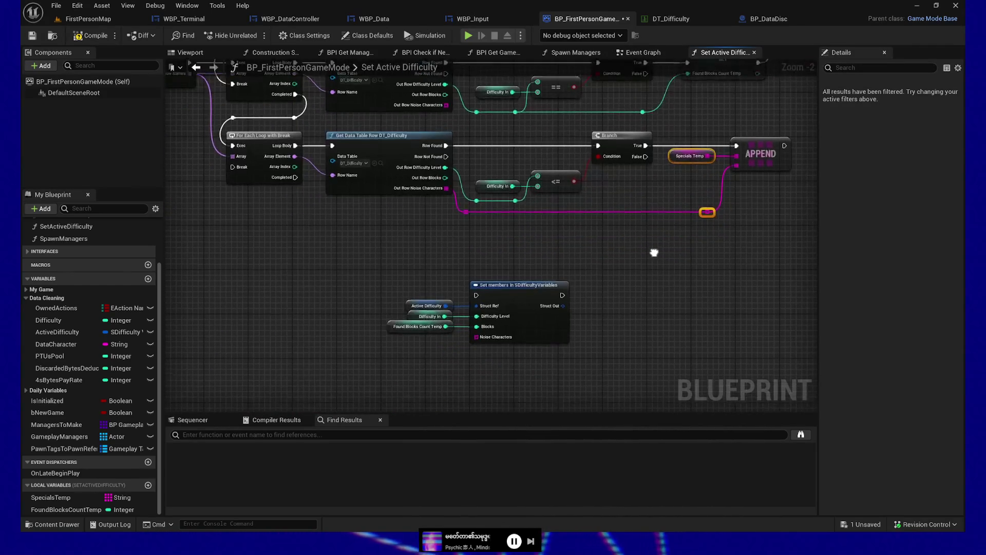
# - Run loop Completed into Set members and plug Specials Temp into Noise Characters
pyautogui.moveTo(367, 249); pyautogui.dragTo(394, 261)
pyautogui.moveTo(324, 189)
pyautogui.mouseDown()
pyautogui.moveTo(355, 307)
pyautogui.moveTo(505, 307)
pyautogui.mouseUp()
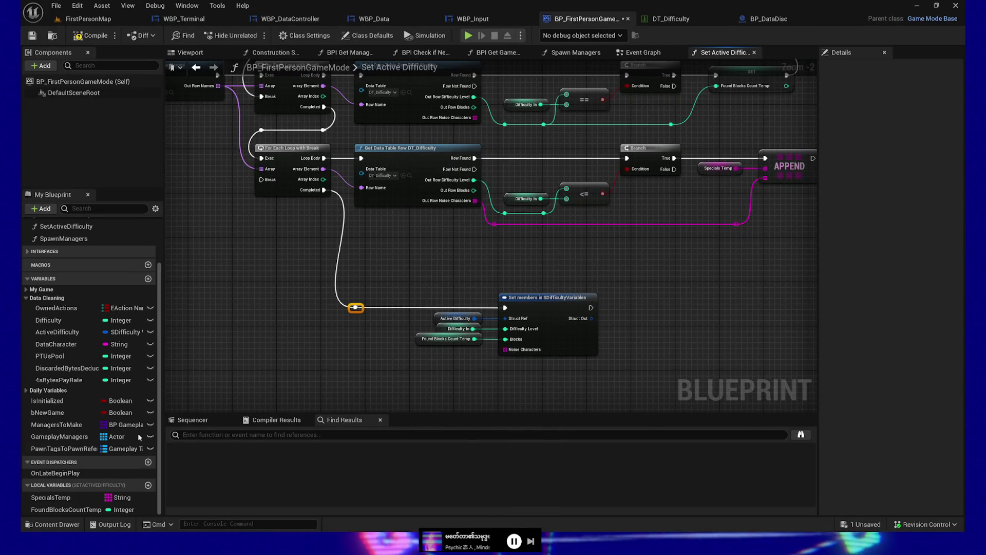
pyautogui.moveTo(62, 497)
pyautogui.mouseDown()
pyautogui.moveTo(161, 464)
pyautogui.moveTo(387, 353)
pyautogui.moveTo(494, 349)
pyautogui.mouseUp()
pyautogui.moveTo(403, 355)
pyautogui.mouseDown()
pyautogui.moveTo(453, 354)
pyautogui.moveTo(480, 282)
pyautogui.mouseUp()
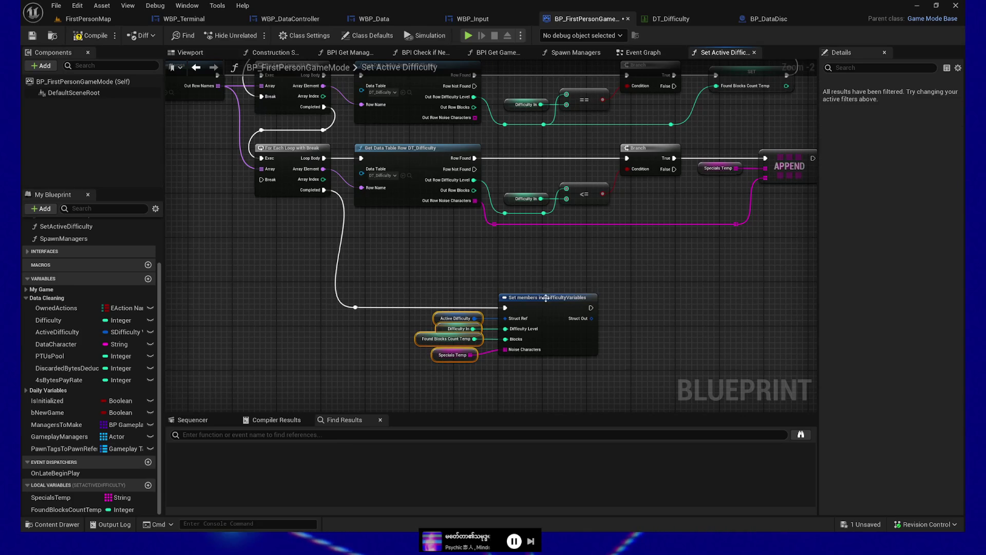
pyautogui.press('q')
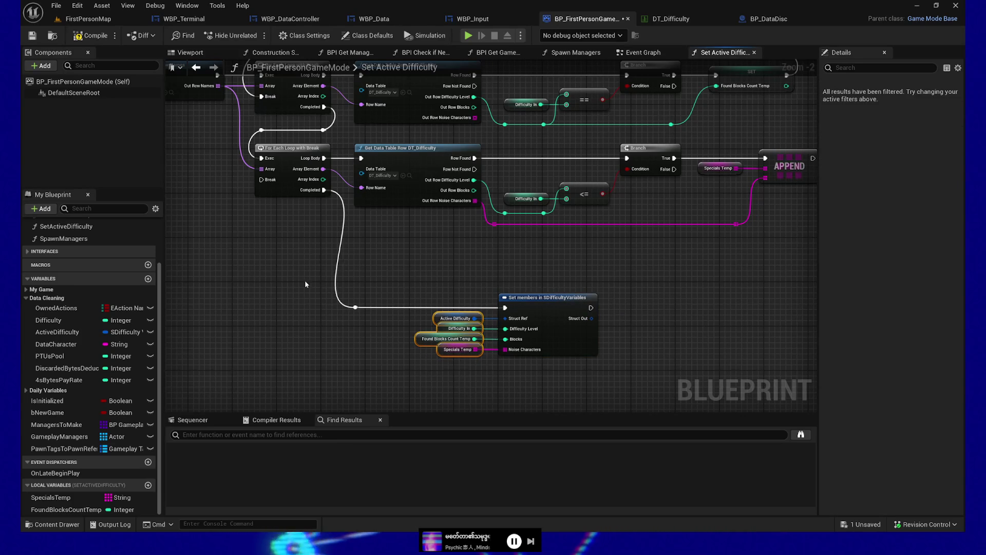
# - Connect the function entry to Get Data Table Row Names and save the Blueprint
pyautogui.moveTo(282, 222)
pyautogui.mouseDown()
pyautogui.moveTo(396, 327)
pyautogui.moveTo(469, 320)
pyautogui.mouseUp()
pyautogui.moveTo(343, 138)
pyautogui.mouseDown()
pyautogui.moveTo(448, 208)
pyautogui.moveTo(519, 286)
pyautogui.mouseUp()
pyautogui.click(32, 35)
# - Review the loop, APPEND and Set members nodes, then save the Blueprint again
pyautogui.moveTo(704, 225)
pyautogui.mouseDown()
pyautogui.moveTo(426, 132)
pyautogui.moveTo(212, 97)
pyautogui.mouseUp()
pyautogui.moveTo(519, 340); pyautogui.dragTo(562, 335)
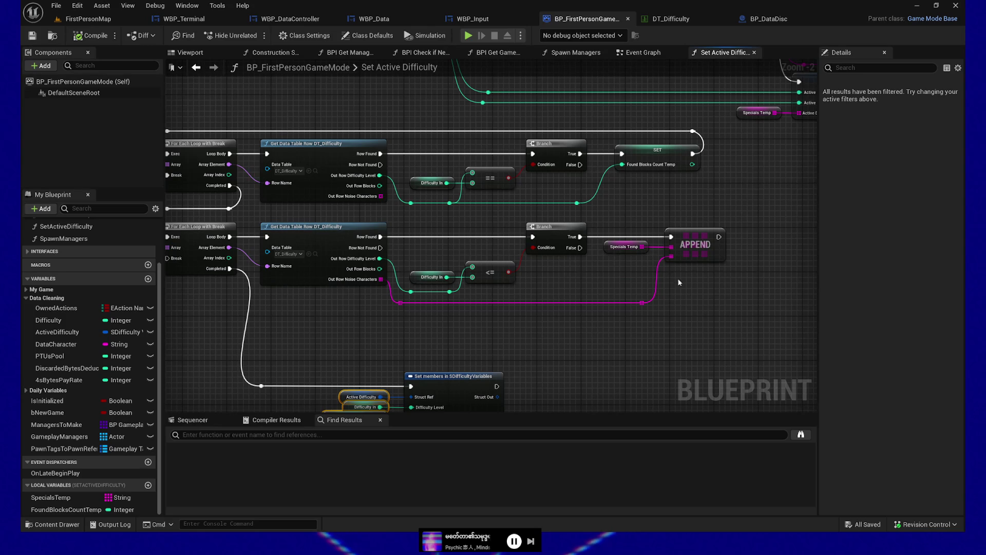
pyautogui.moveTo(616, 340); pyautogui.dragTo(700, 258)
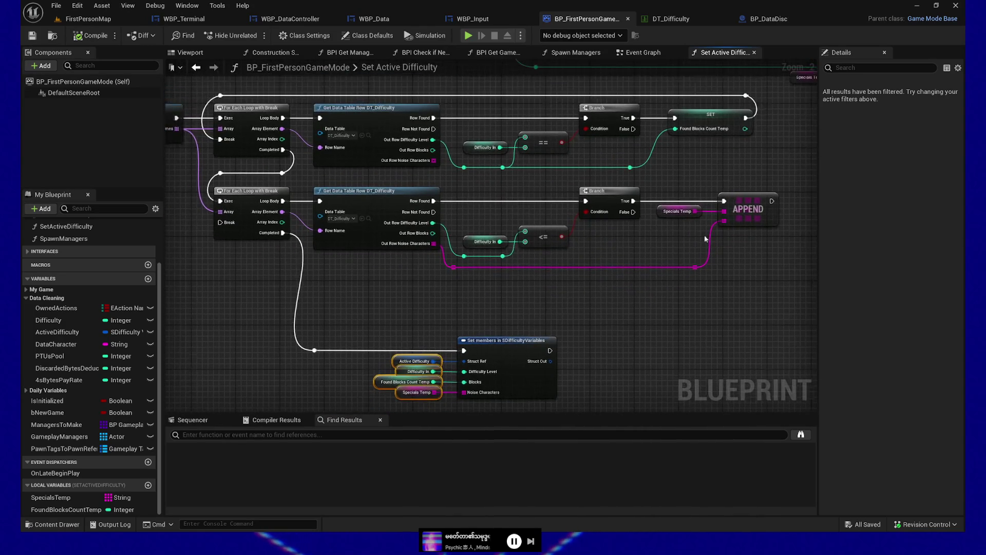
pyautogui.click(679, 212)
pyautogui.moveTo(257, 278)
pyautogui.mouseDown()
pyautogui.moveTo(524, 300)
pyautogui.moveTo(431, 185)
pyautogui.moveTo(469, 216)
pyautogui.moveTo(757, 254)
pyautogui.mouseUp()
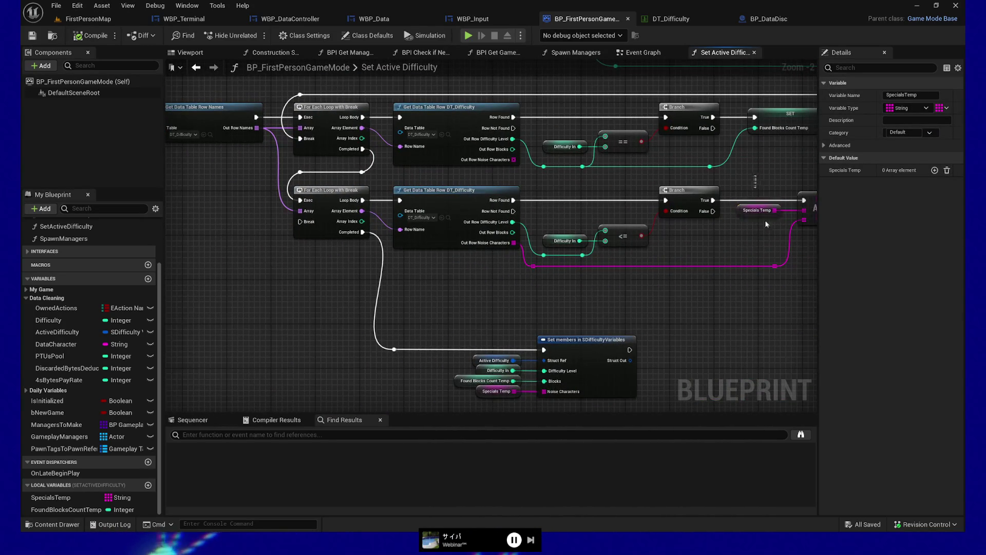
pyautogui.click(32, 36)
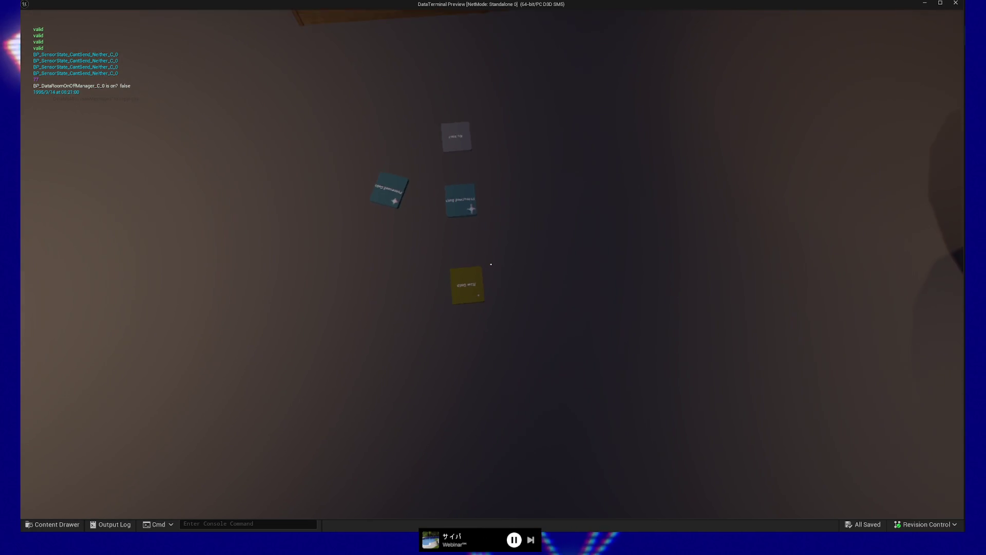
# - Pick up the Raw Data book and walk to the terminal desk until the breakpoint pauses play
pyautogui.click(491, 264)
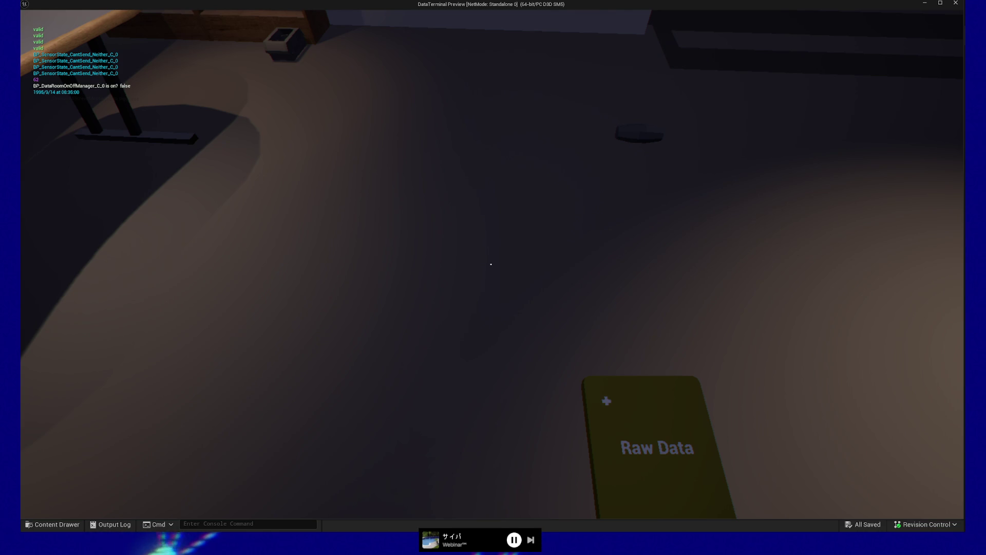
pyautogui.press('w')
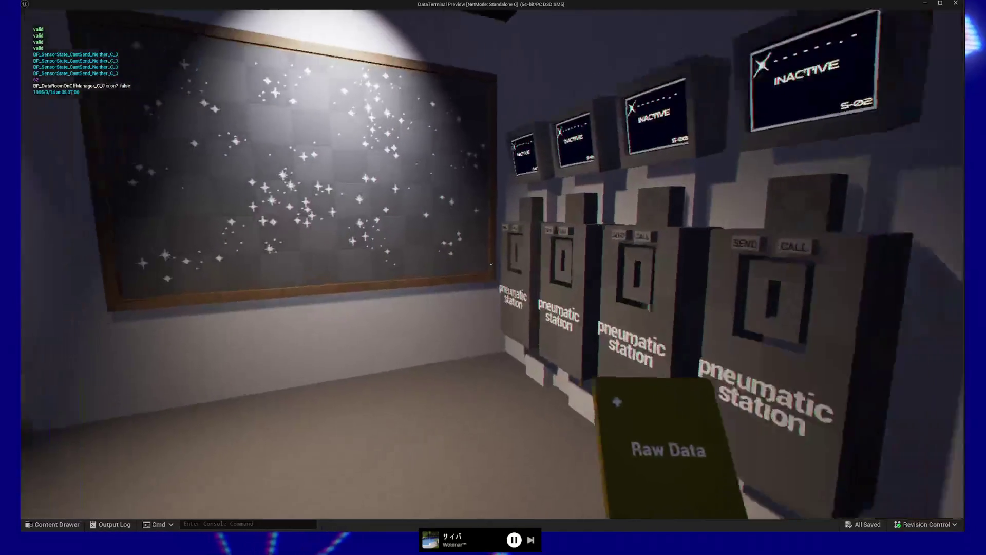
pyautogui.press('w')
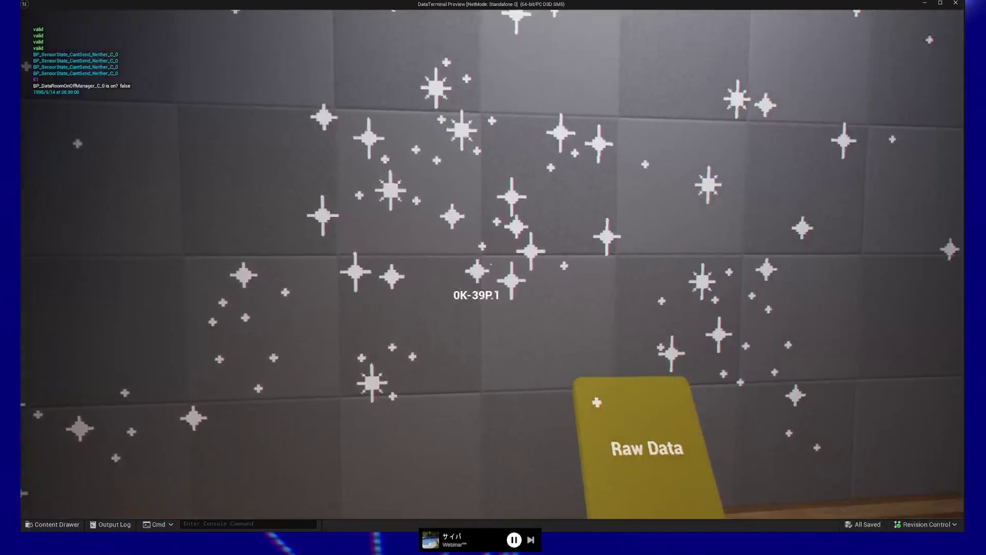
pyautogui.press('d')
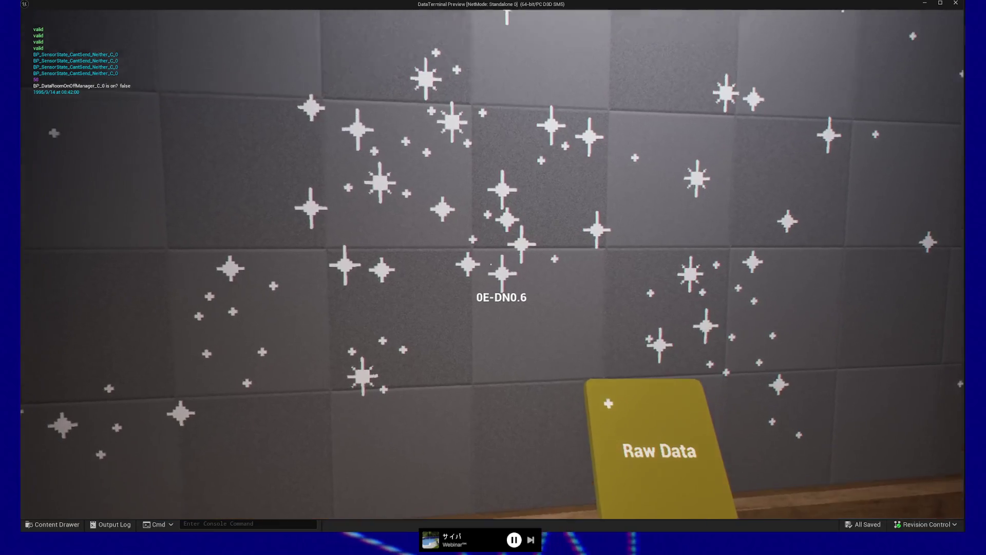
pyautogui.moveTo(493, 277)
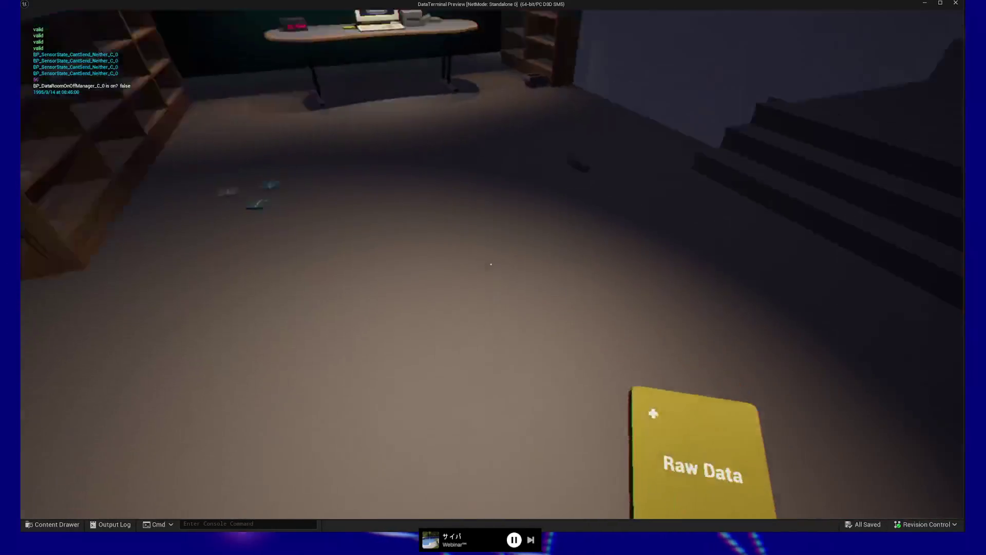
pyautogui.press('w')
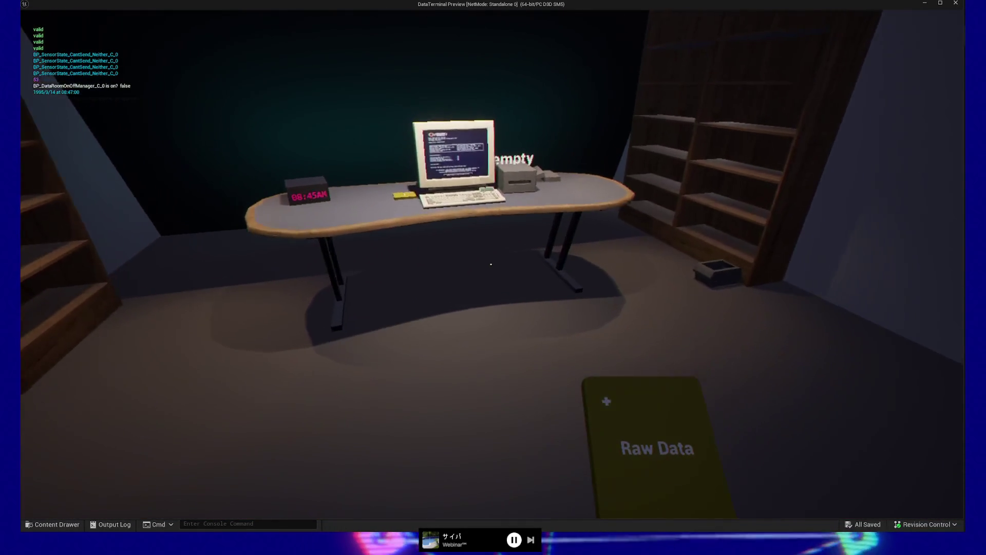
pyautogui.press('e')
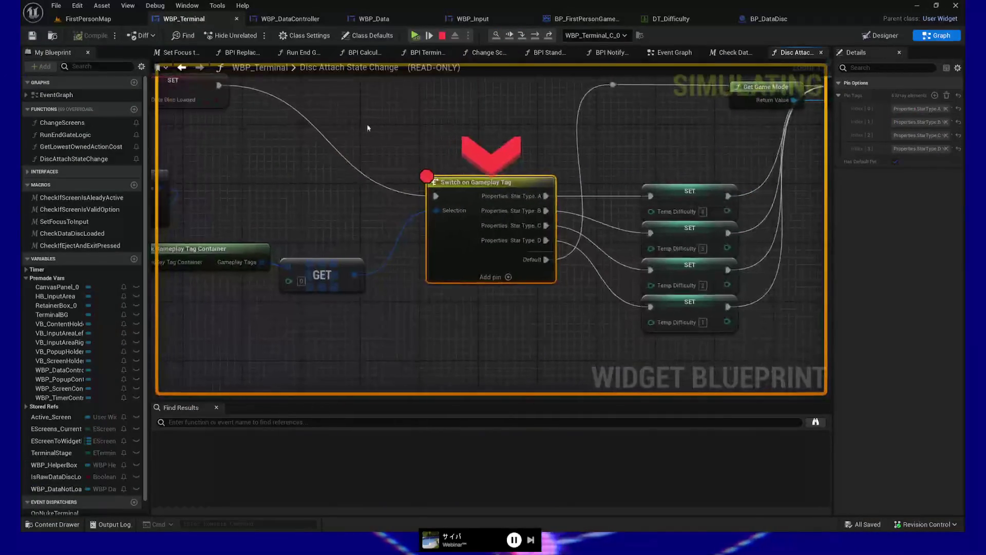
# - Resume the playtest and launch MEGA-data-util.exe on the computer
pyautogui.click(430, 35)
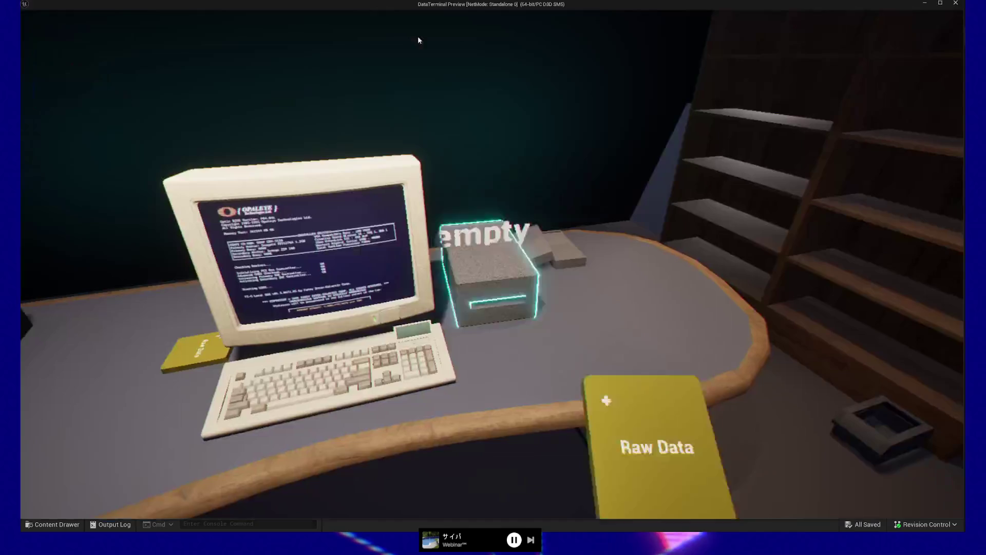
pyautogui.press('e')
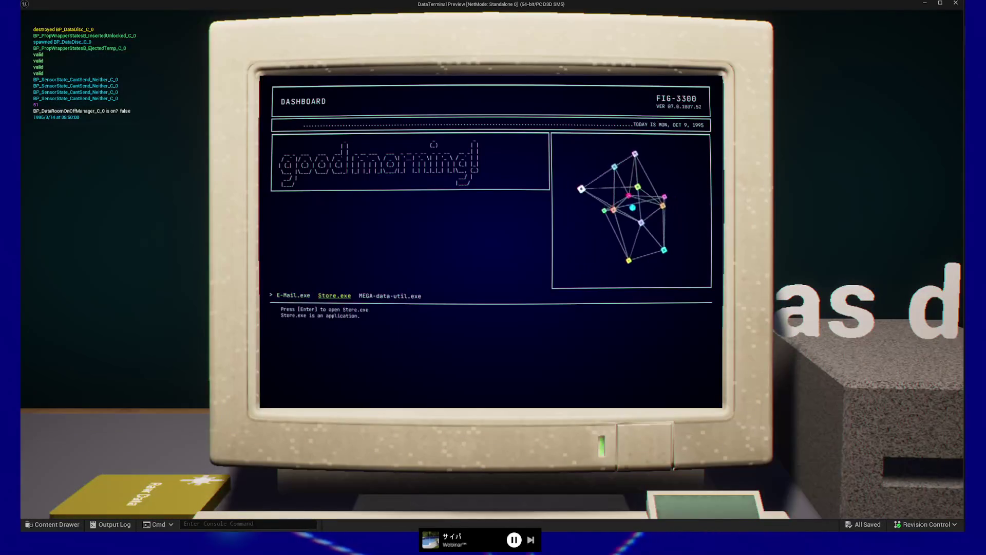
pyautogui.press('Return')
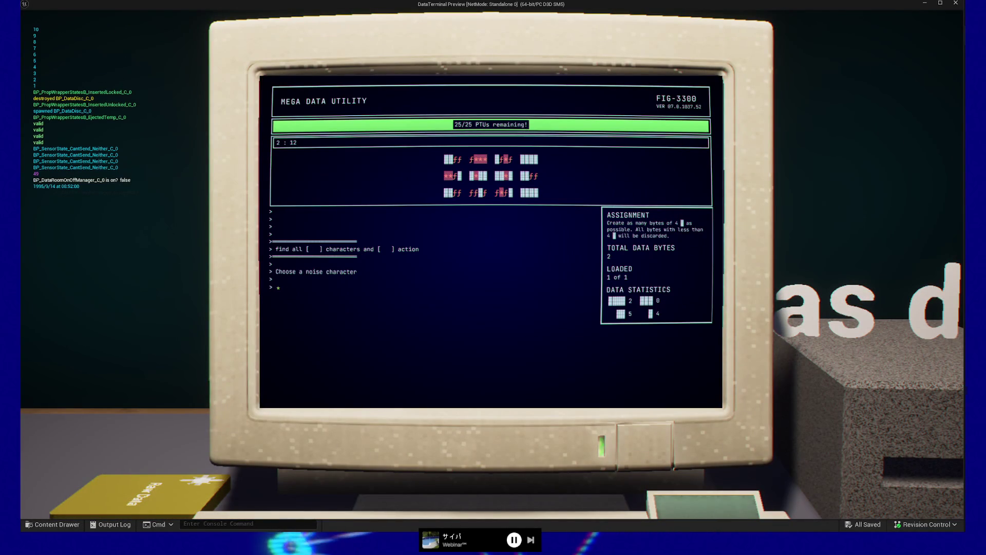
# - Cycle the noise characters through #, &, = and ƒ, then stop the playtest
pyautogui.press('Right')
pyautogui.press('Right')
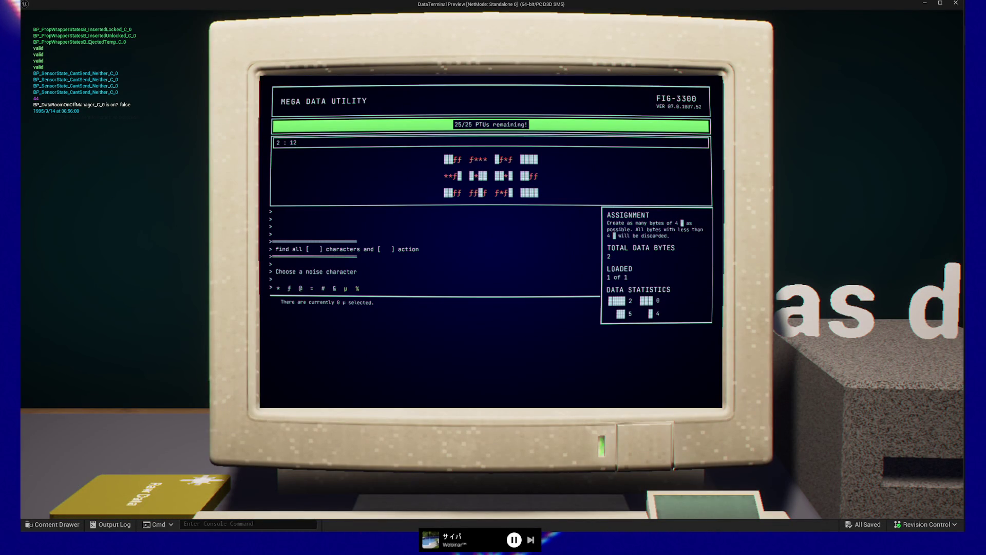
pyautogui.press('Right')
pyautogui.press('Right')
pyautogui.press('Right')
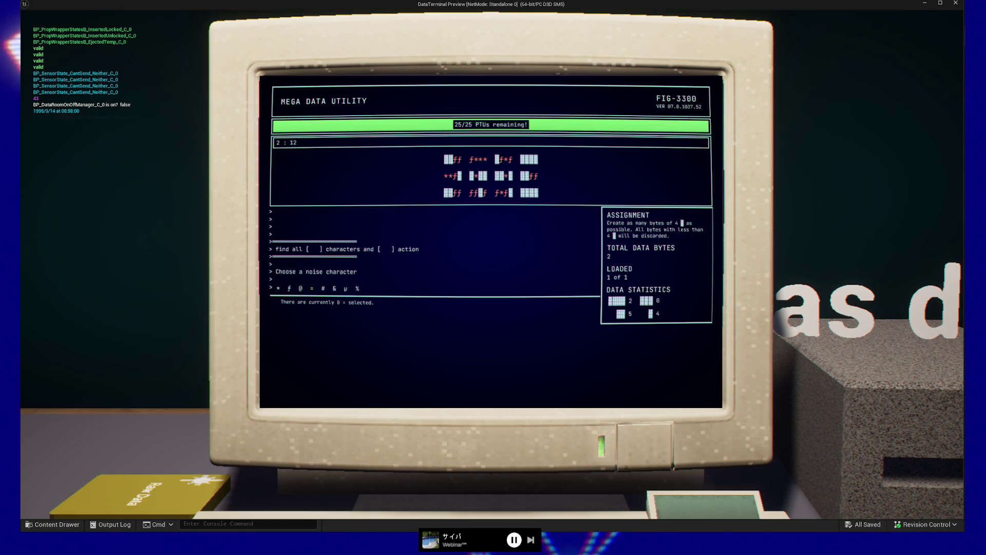
pyautogui.press('Right')
pyautogui.press('Right')
pyautogui.press('Right')
pyautogui.press('Right')
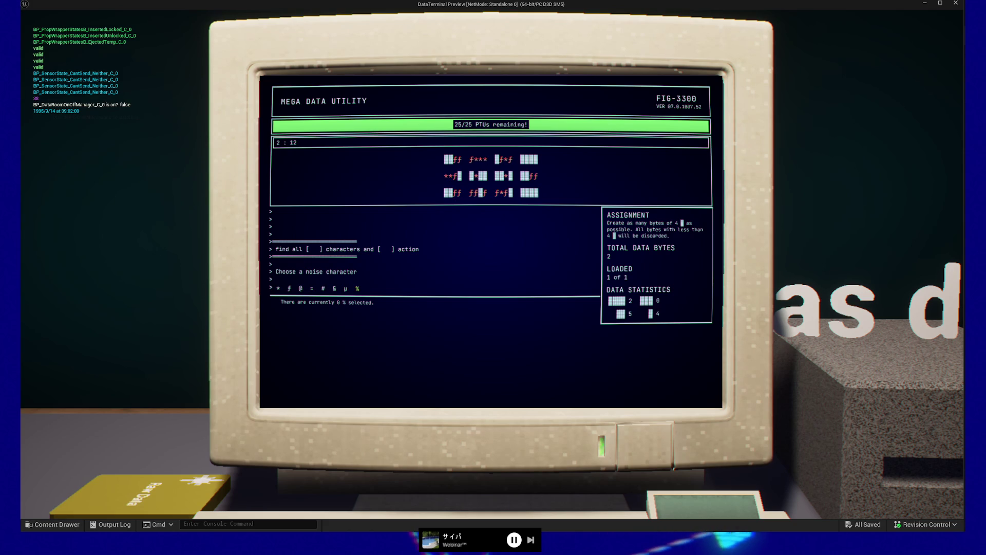
pyautogui.press('Right')
pyautogui.press('Right')
pyautogui.press('Right')
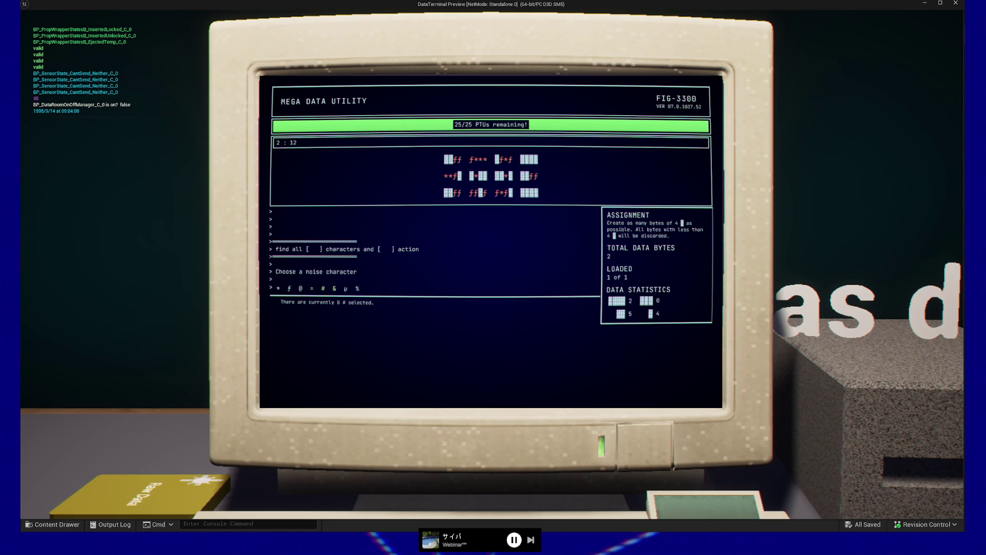
pyautogui.press('Right')
pyautogui.press('Right')
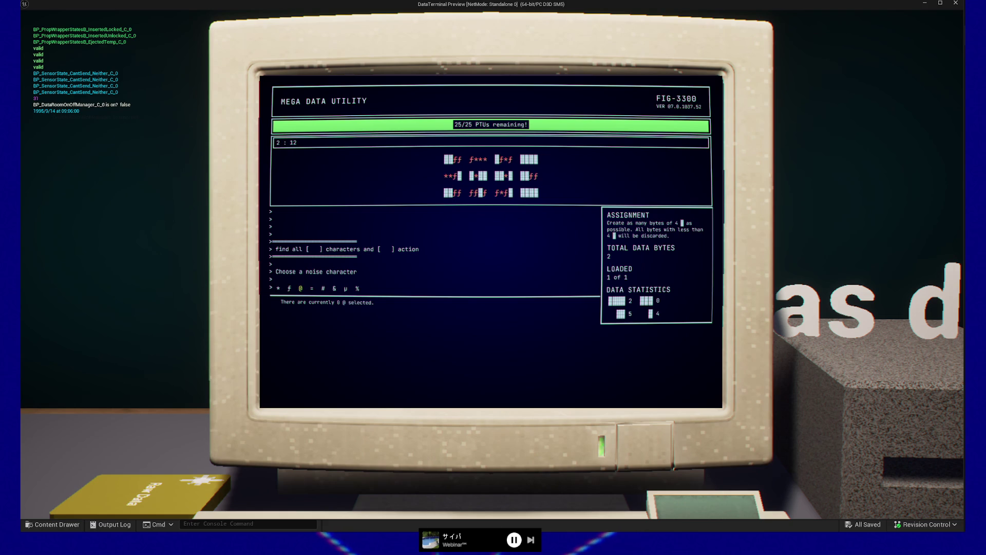
pyautogui.press('Escape')
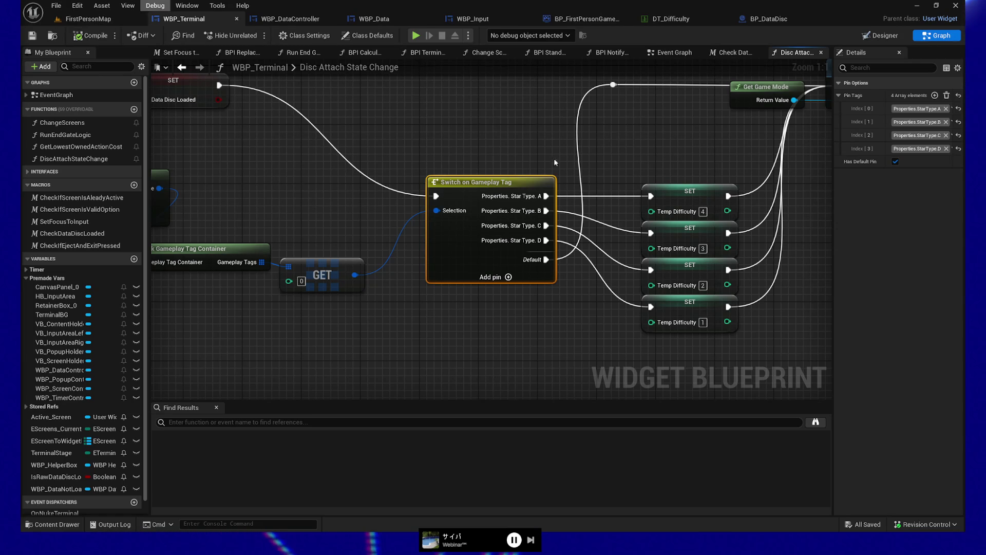
# - In BP_FirstPersonGameMode's Set Active Difficulty graph, break the wire between the two reroute points
pyautogui.click(579, 20)
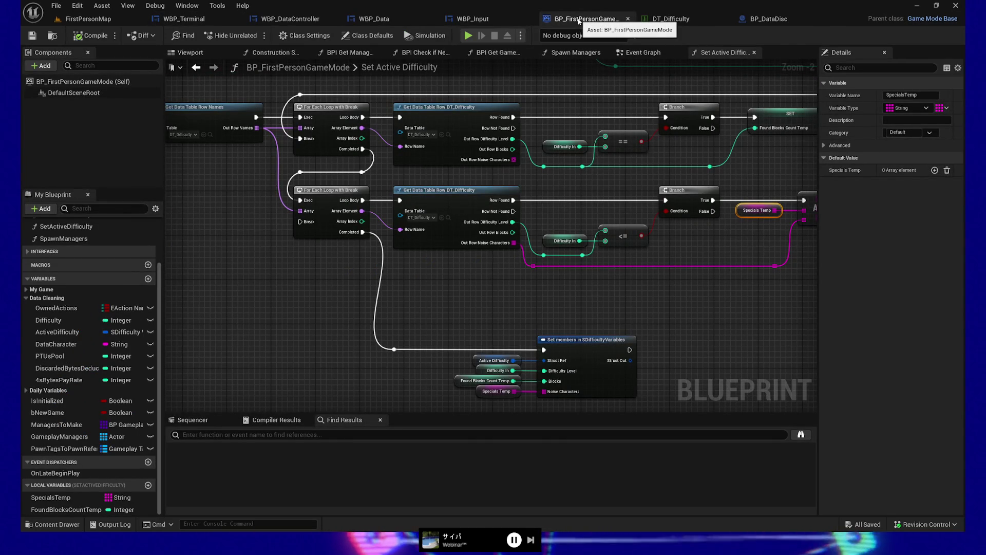
pyautogui.click(565, 147)
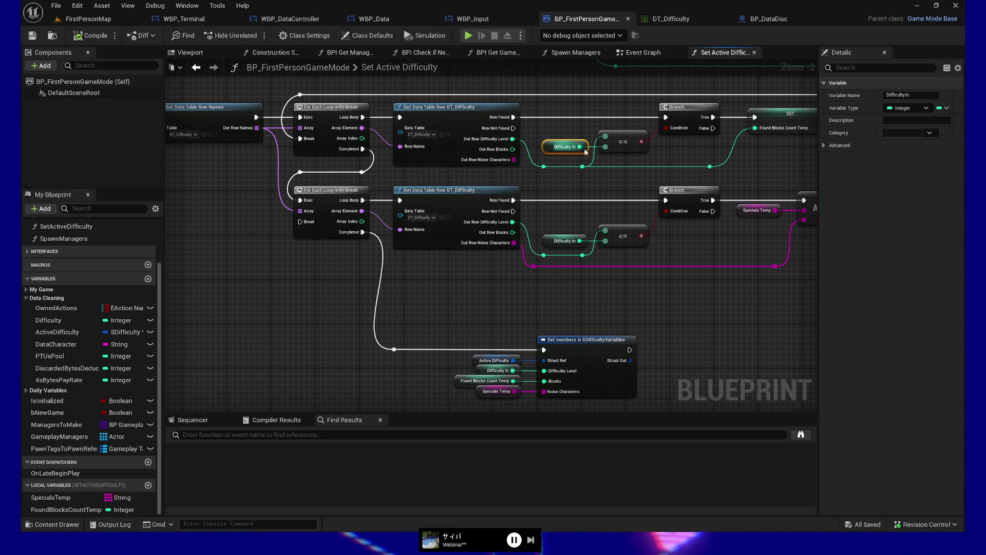
pyautogui.moveTo(765, 165); pyautogui.dragTo(720, 165)
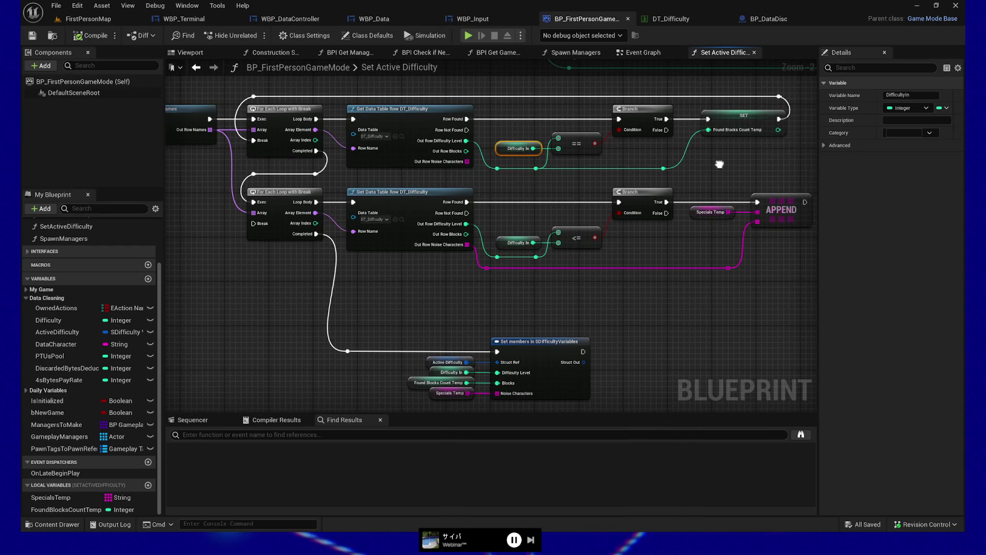
pyautogui.keyDown('alt'); pyautogui.click(584, 168); pyautogui.keyUp('alt')
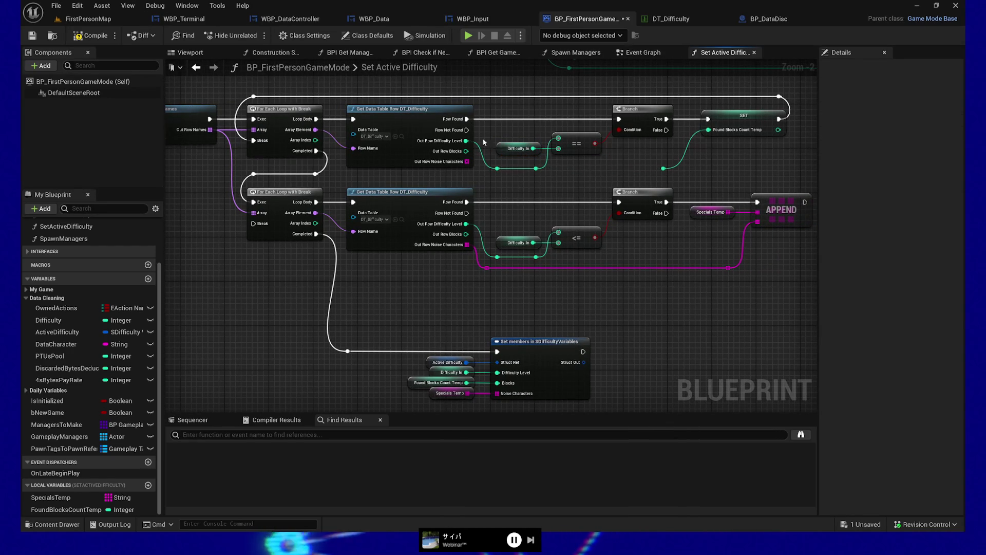
# - Connect Out Row Blocks to the right reroute point, undo the reroute nudge, and start a playtest
pyautogui.moveTo(466, 151); pyautogui.dragTo(492, 181)
pyautogui.moveTo(651, 182); pyautogui.dragTo(663, 169)
pyautogui.moveTo(493, 180); pyautogui.dragTo(493, 168)
pyautogui.hotkey('ctrl', 'z')
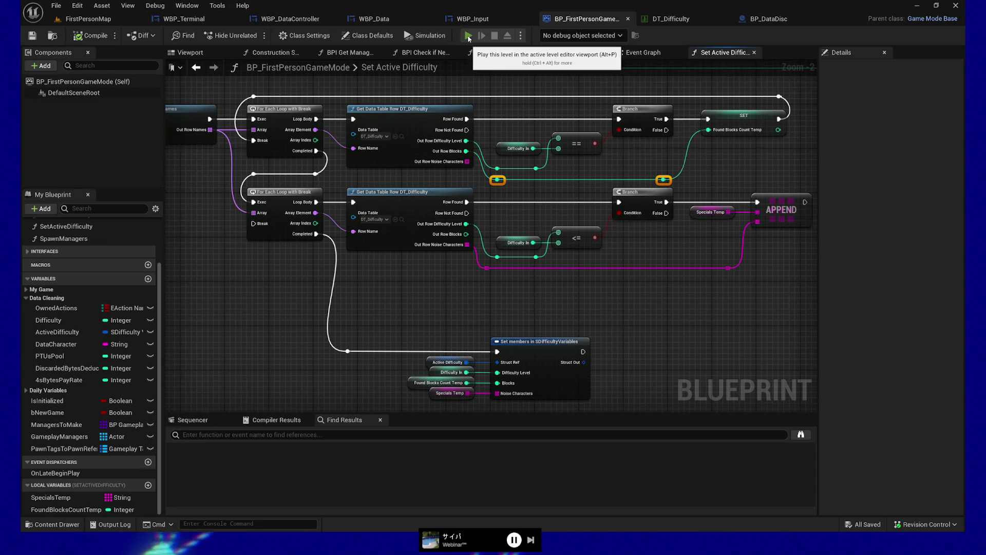
pyautogui.click(469, 36)
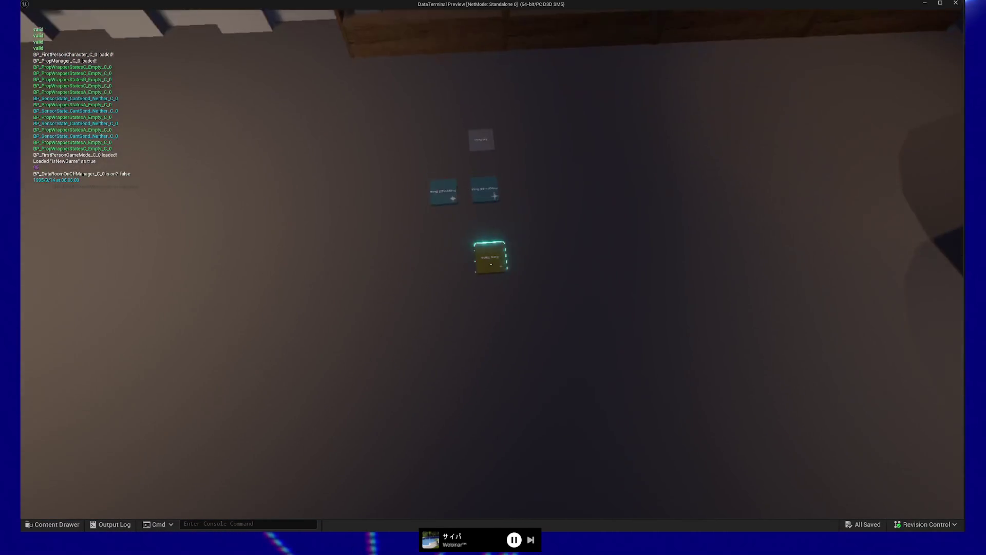
# - Carry the Raw Data disc to the desk and run the MEGA DATA UTILITY's all-data cleaning
pyautogui.click(491, 264)
pyautogui.click(492, 264)
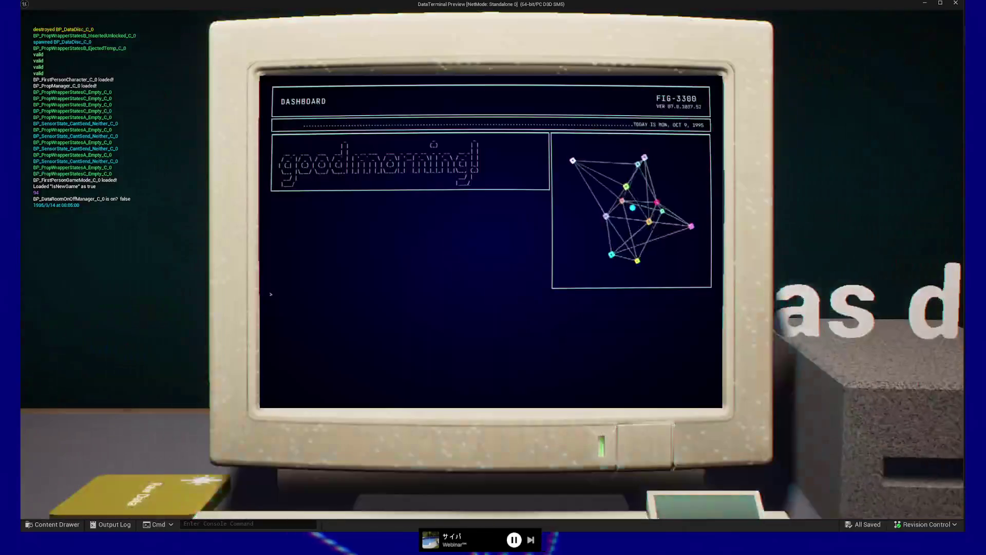
pyautogui.press('Right')
pyautogui.press('Return')
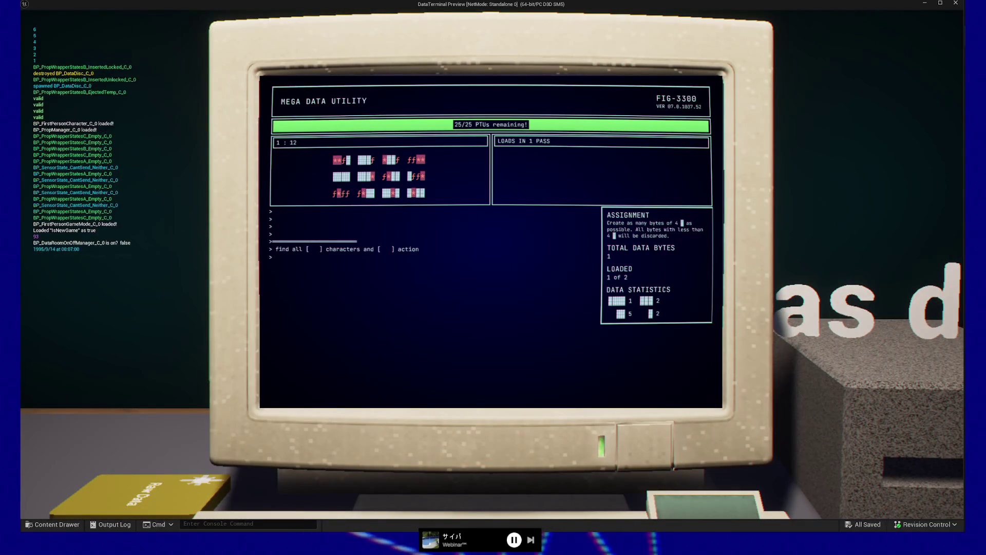
pyautogui.press('Return')
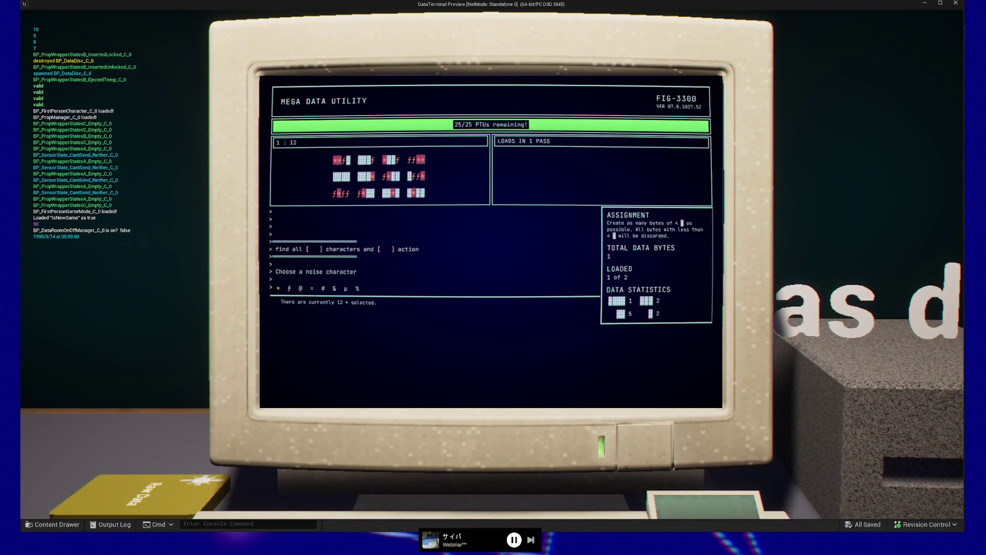
pyautogui.press('Return')
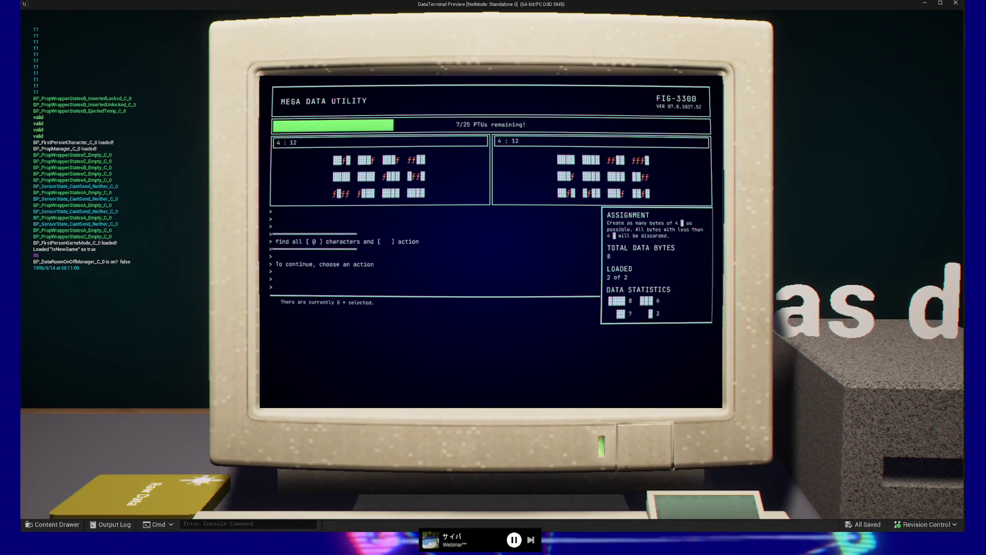
pyautogui.press('Escape')
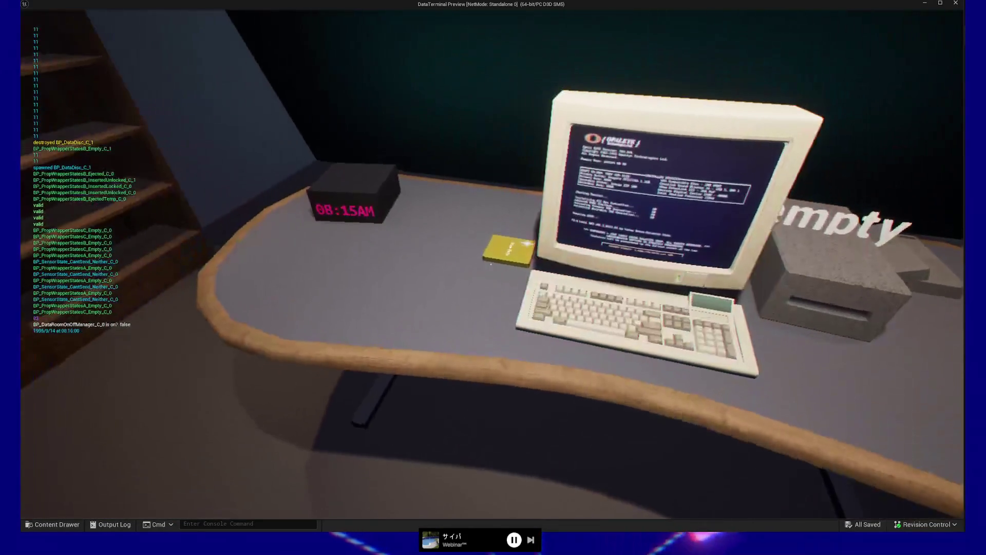
# - Insert the Raw Data disc into the drive, load the utility, then stop the playtest
pyautogui.click(491, 264)
pyautogui.click(491, 264)
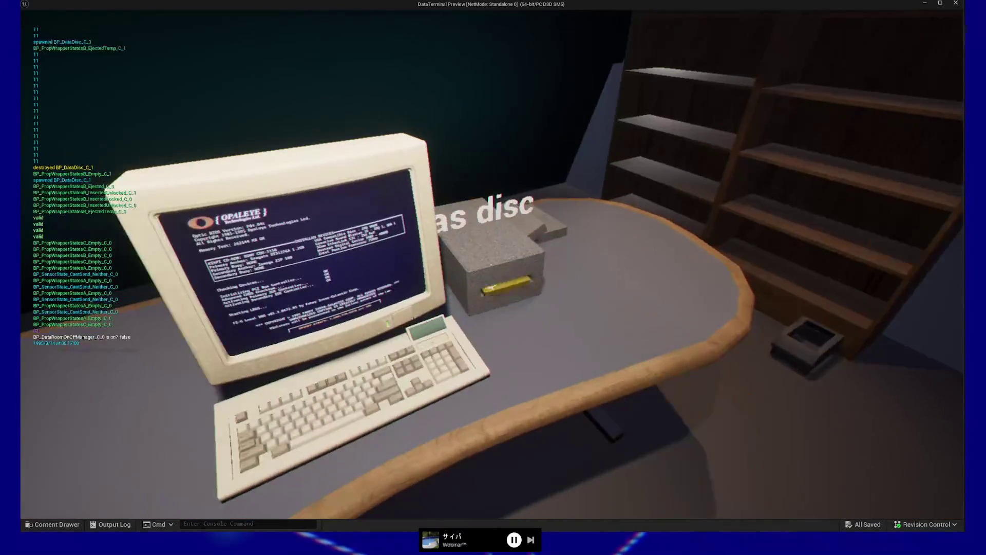
pyautogui.click(492, 264)
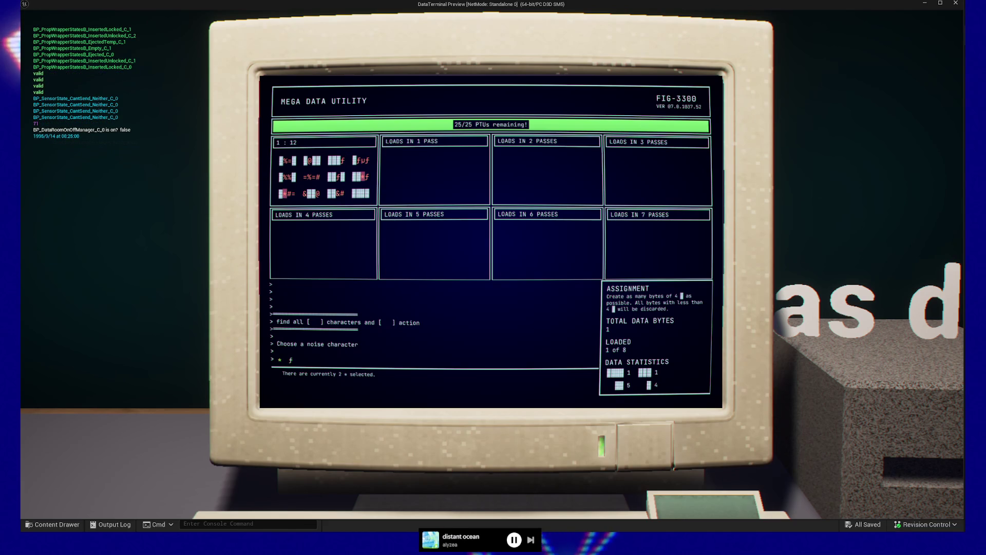
pyautogui.press('Escape')
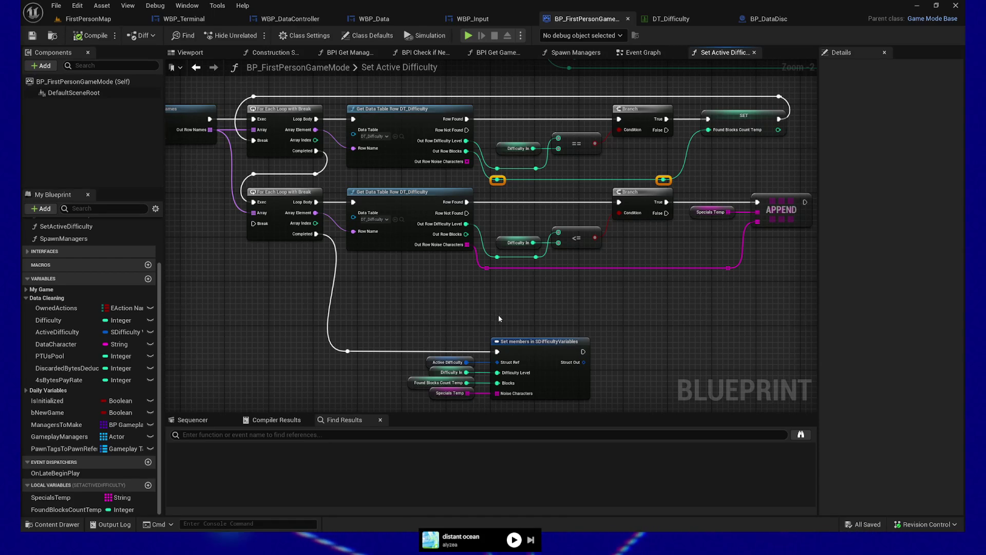
# - Maximize Firefox on the NULLSEED page and play the 0:54 demo video full screen
pyautogui.hotkey('alt', 'Tab')
pyautogui.moveTo(677, 11); pyautogui.dragTo(584, 11)
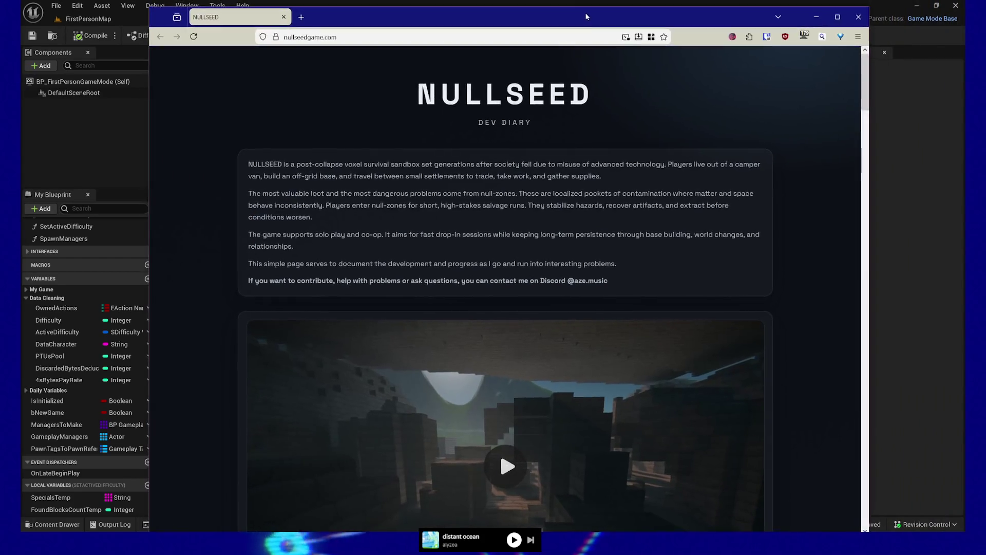
pyautogui.doubleClick(584, 11)
pyautogui.scroll(-3, 567, 443)
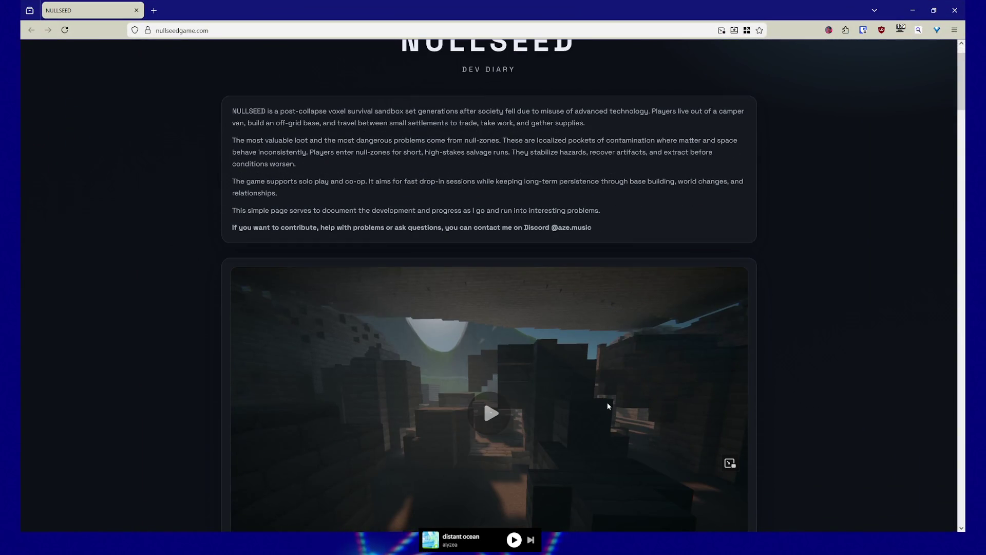
pyautogui.click(738, 458)
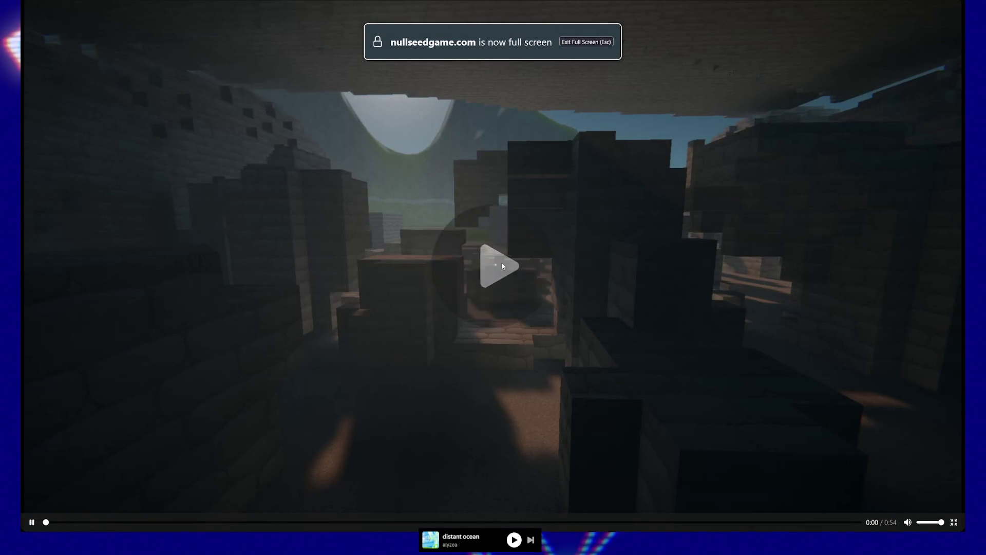
pyautogui.click(501, 263)
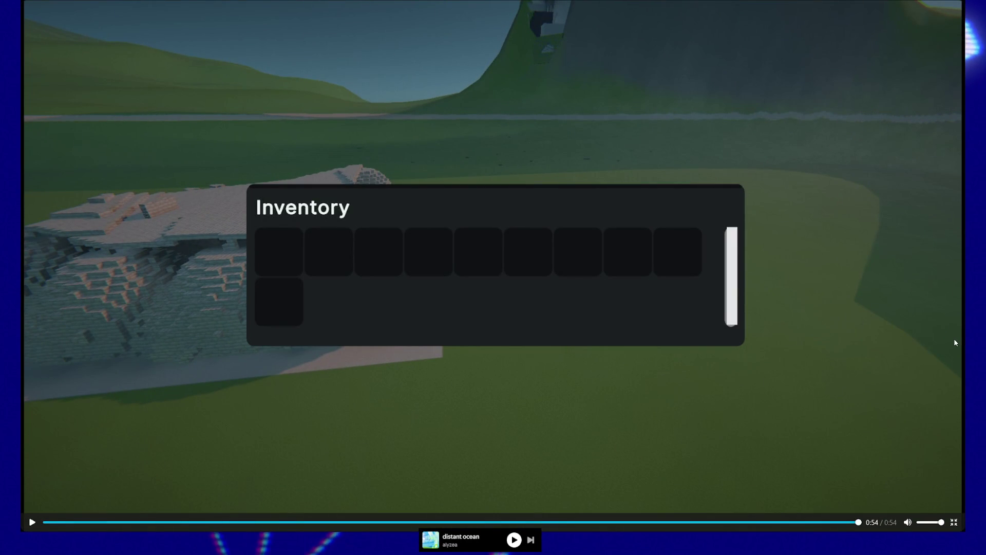
pyautogui.press('Escape')
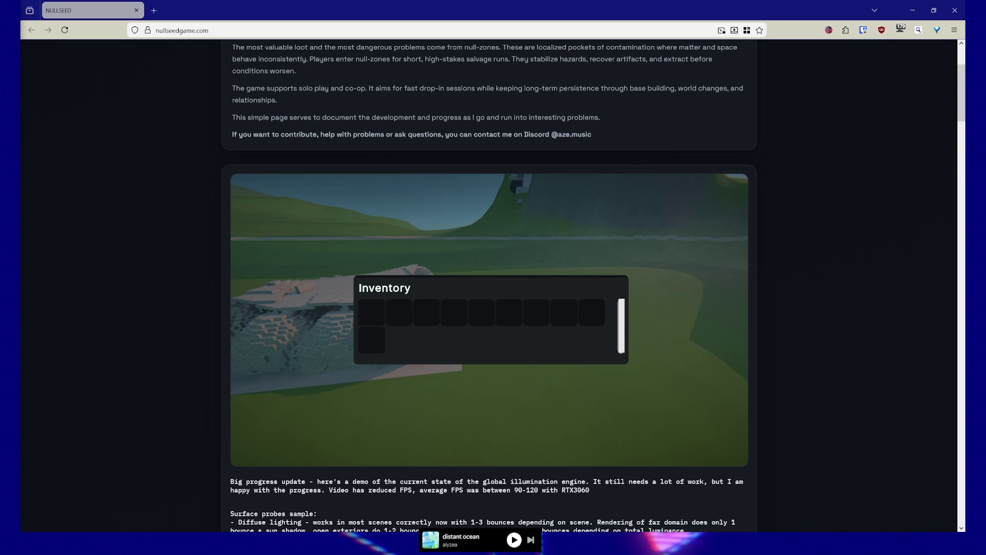
# - Scrub the demo video back to 0:24 and 0:22, then forward to 0:25
pyautogui.moveTo(622, 409)
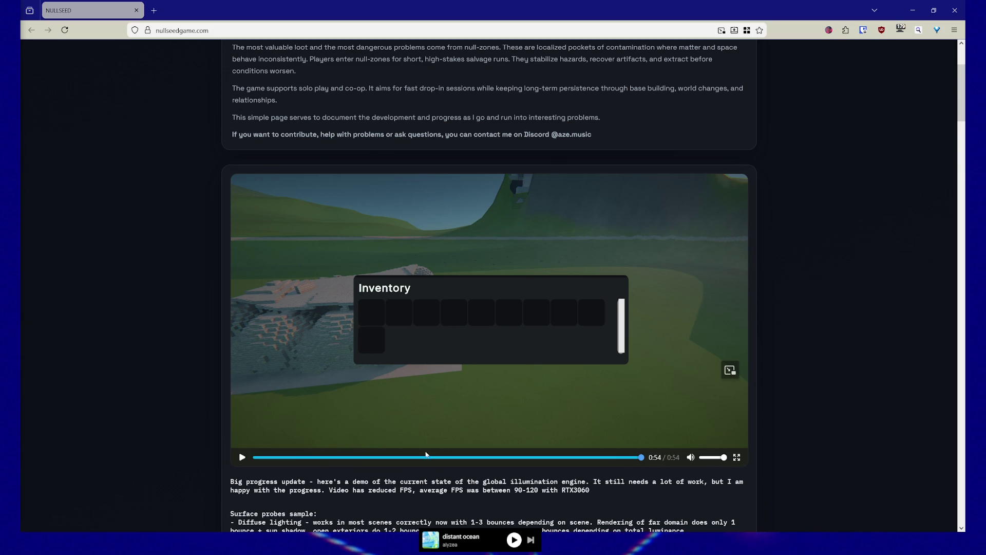
pyautogui.click(427, 457)
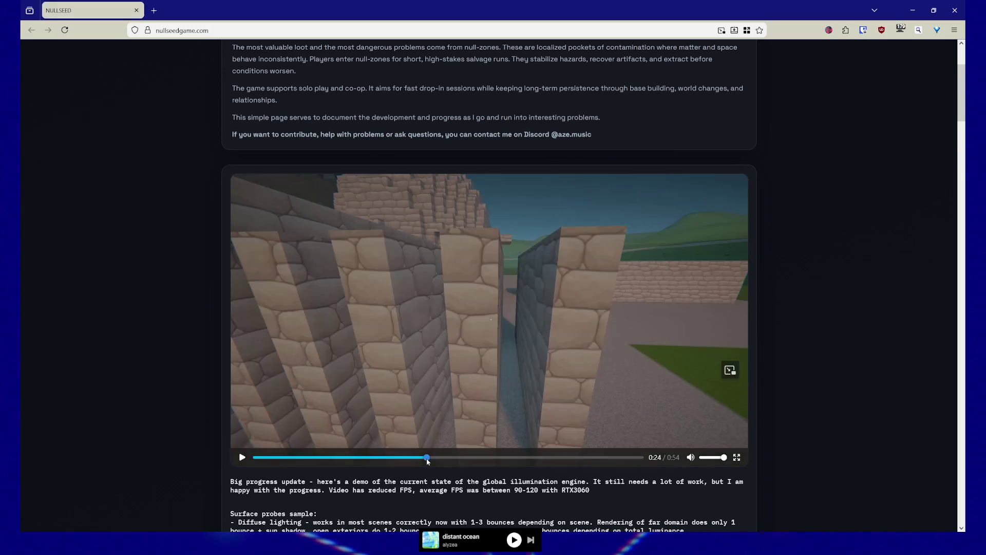
pyautogui.moveTo(424, 461)
pyautogui.mouseDown()
pyautogui.moveTo(404, 459)
pyautogui.moveTo(429, 460)
pyautogui.mouseUp()
pyautogui.moveTo(429, 459); pyautogui.dragTo(455, 461)
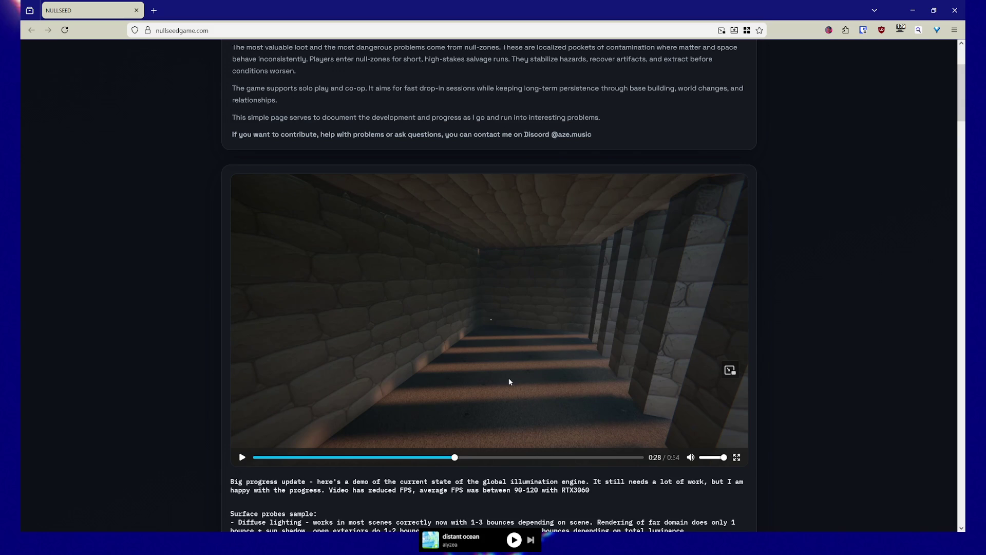
pyautogui.scroll(-3, 519, 403)
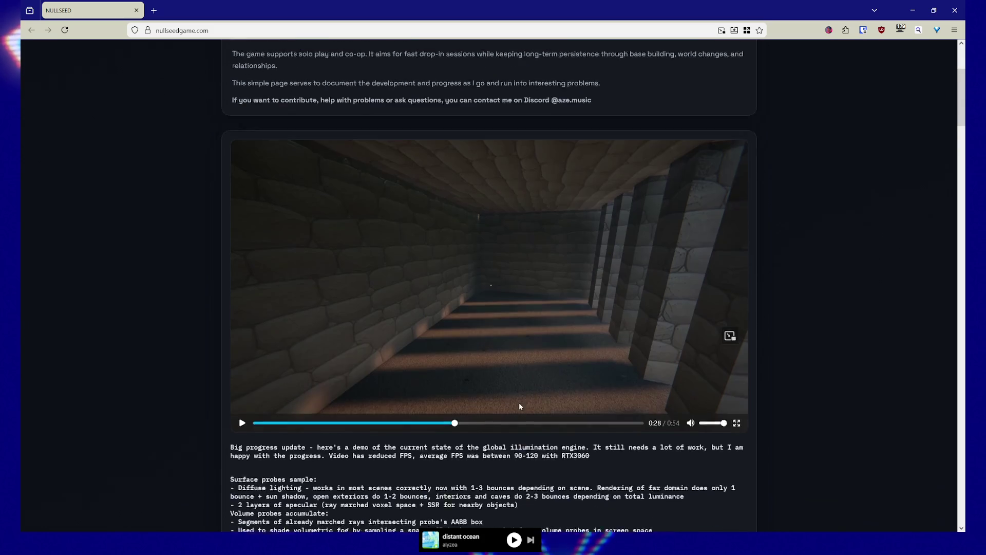
pyautogui.moveTo(495, 242)
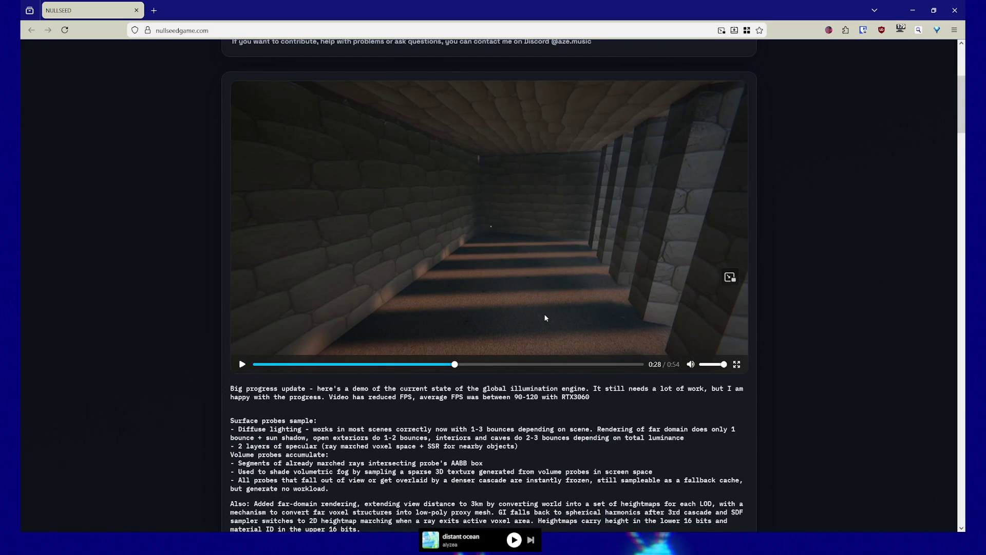
pyautogui.scroll(2, 497, 264)
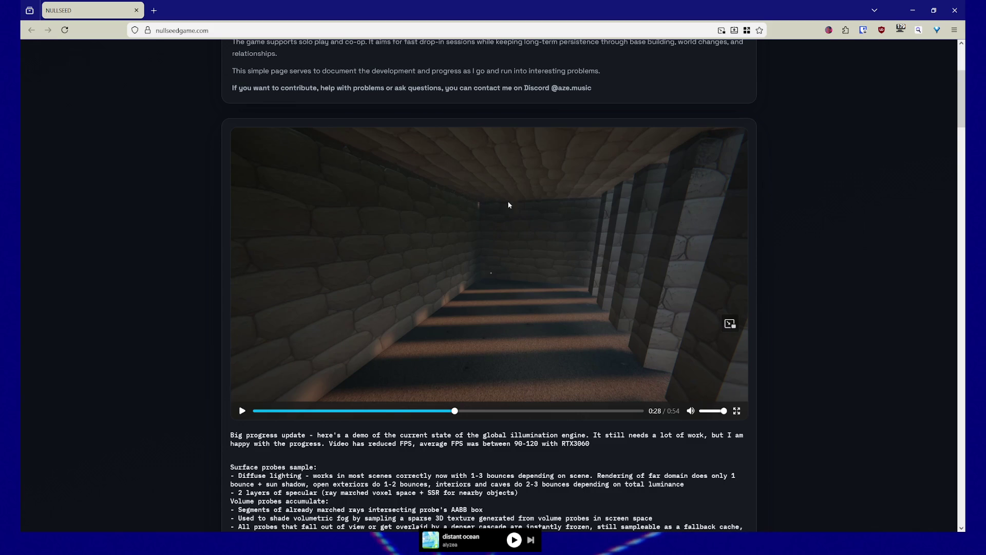
# - Scrub the video from 0:28 through 0:34 to around 0:42, then minimize Firefox
pyautogui.moveTo(456, 412); pyautogui.dragTo(480, 415)
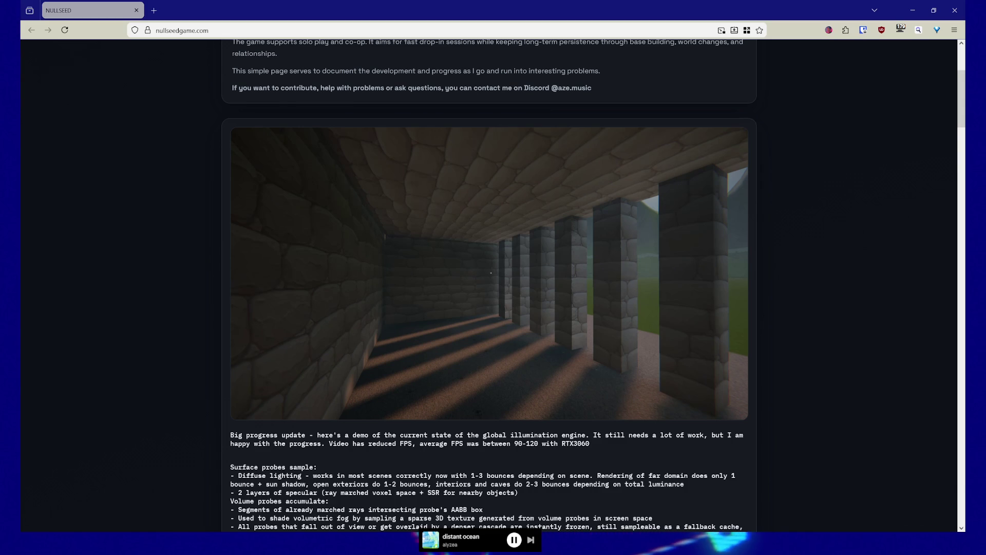
pyautogui.moveTo(402, 337)
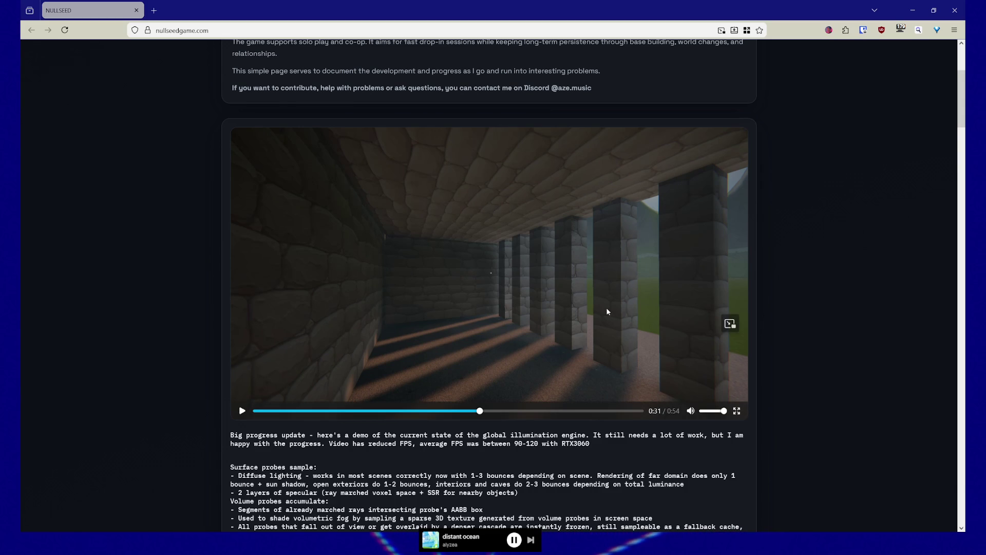
pyautogui.moveTo(483, 414)
pyautogui.mouseDown()
pyautogui.moveTo(578, 419)
pyautogui.moveTo(561, 419)
pyautogui.mouseUp()
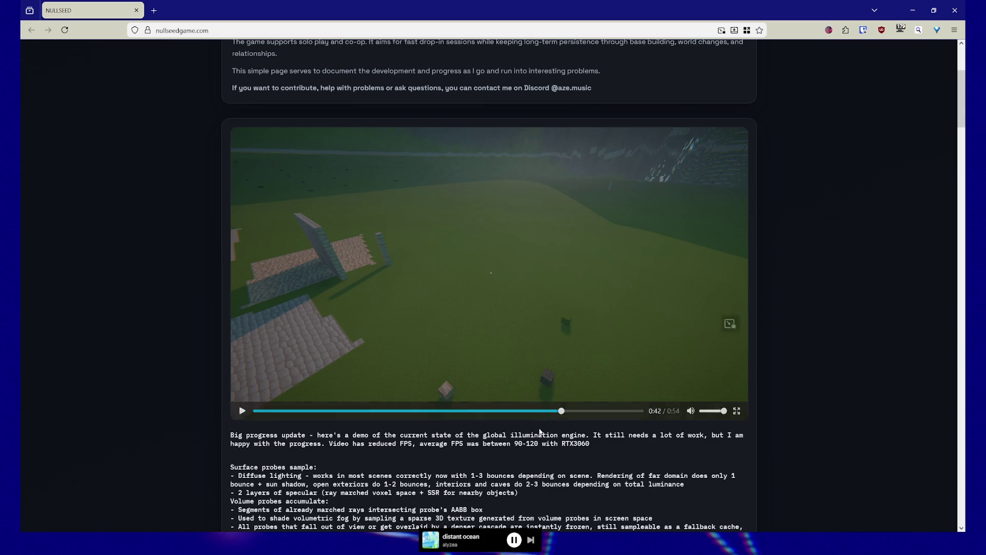
pyautogui.moveTo(561, 411); pyautogui.dragTo(537, 413)
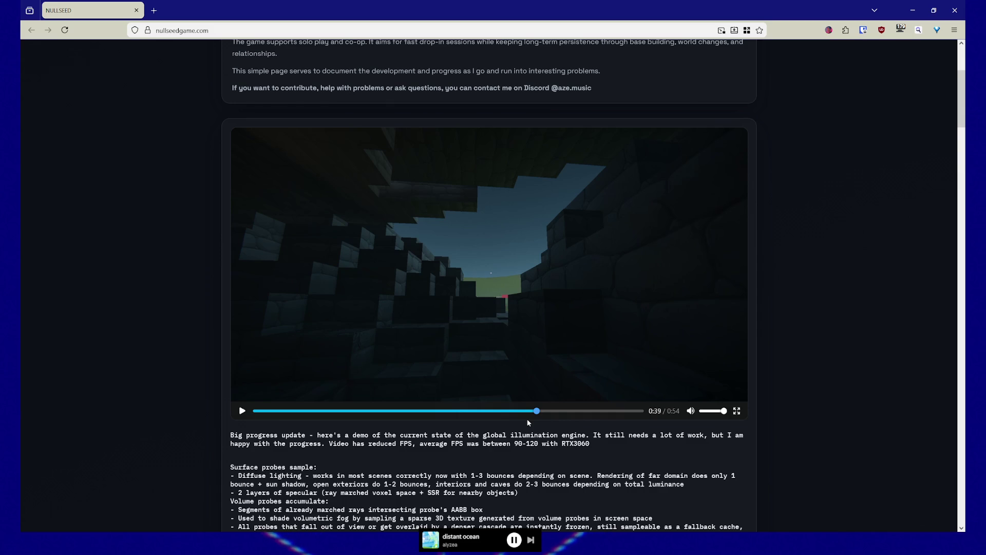
pyautogui.click(955, 7)
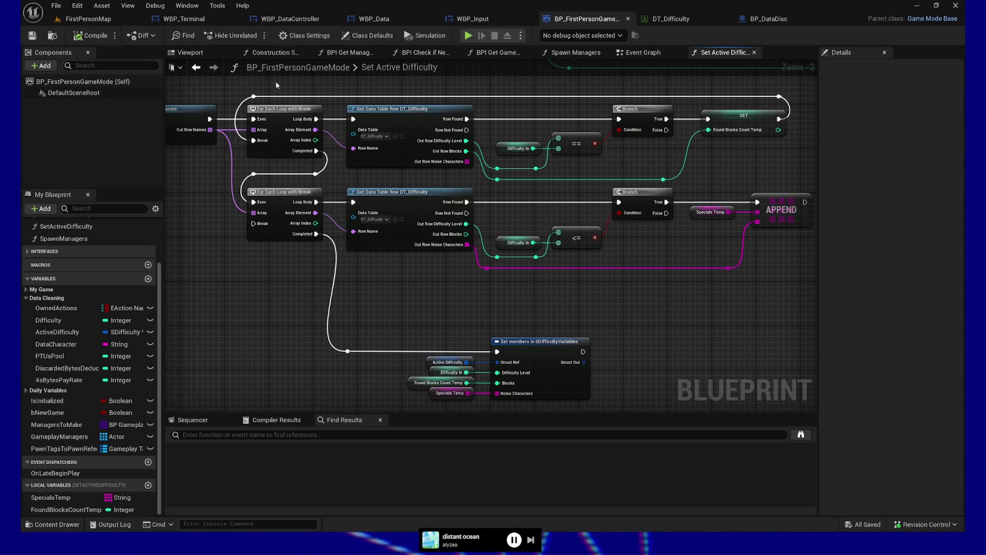
# - Close BP_FirstPersonGameMode and view the entry nodes of WBP_Terminal's Disc Attach State Change graph
pyautogui.click(630, 20)
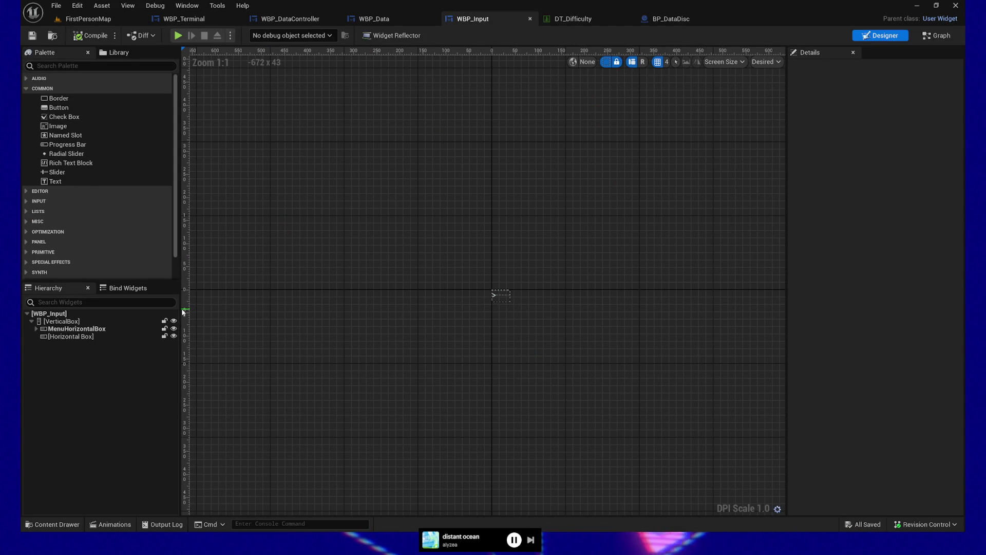
pyautogui.click(184, 19)
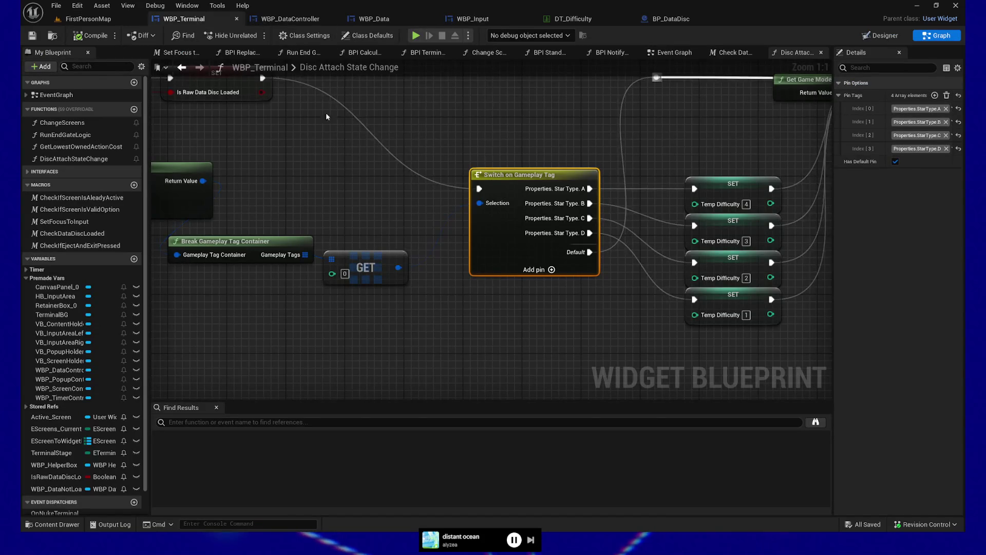
pyautogui.moveTo(337, 183); pyautogui.dragTo(514, 206)
pyautogui.scroll(-1, 514, 207)
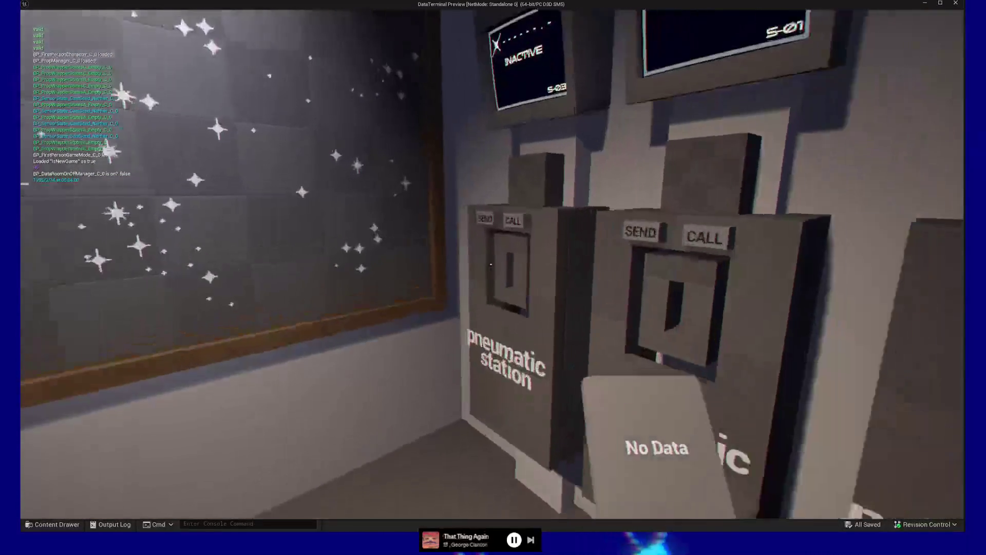
# - Drop the held disc, fire SEND so station S-03 shows 0U-1JA.Y, then handle a No Data disc
pyautogui.click(491, 264)
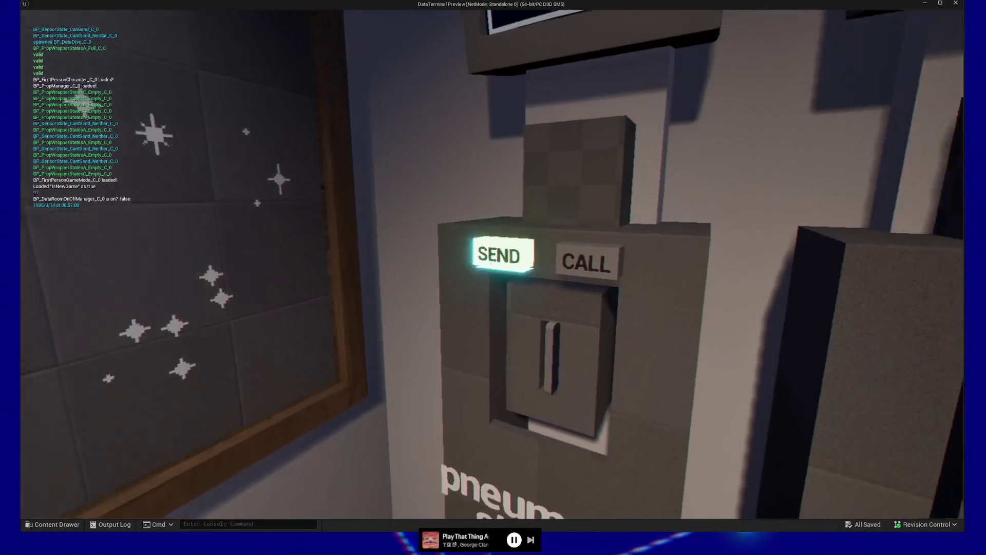
pyautogui.click(491, 264)
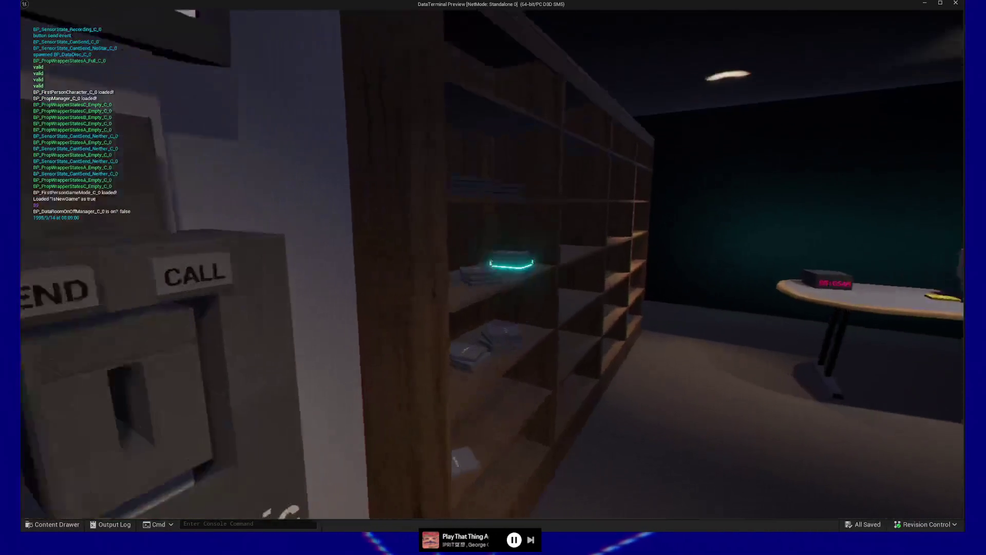
pyautogui.click(491, 264)
pyautogui.click(492, 264)
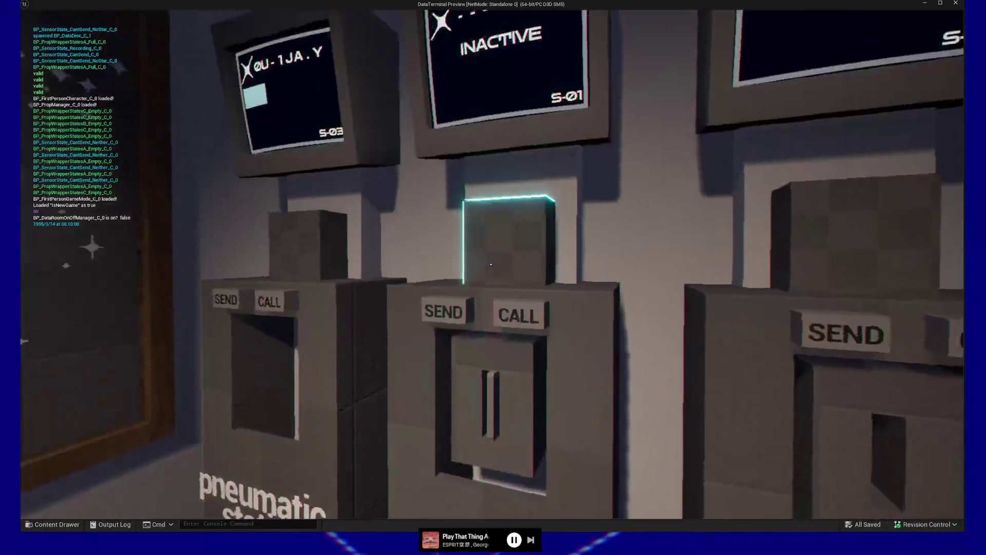